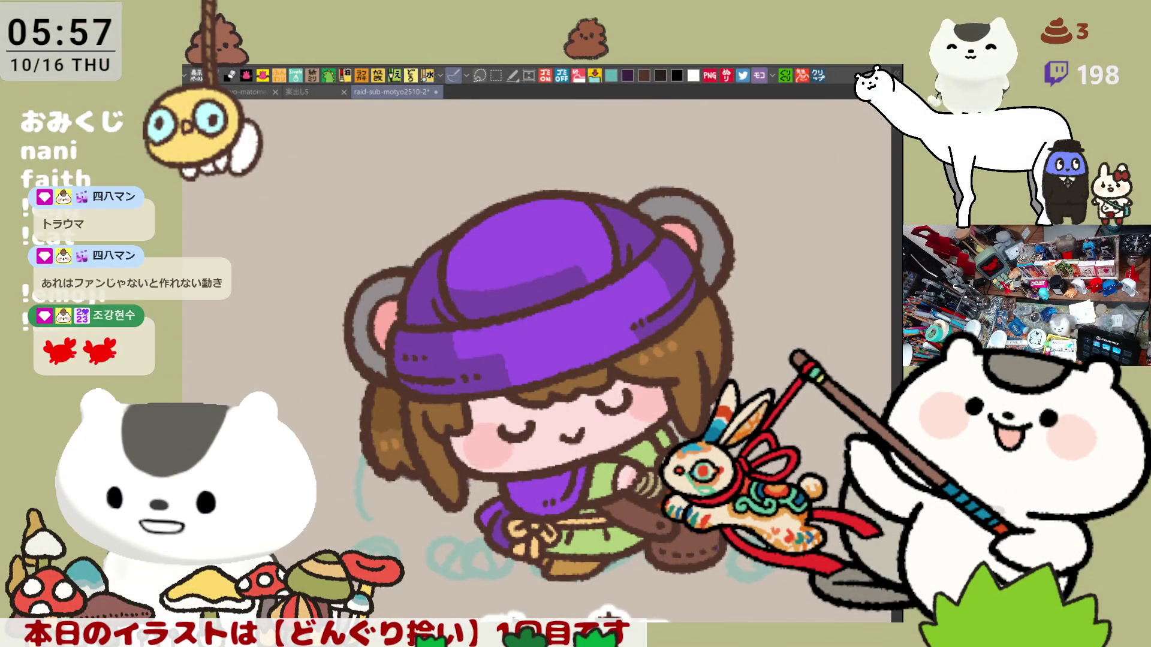
# - Fill the purple-hat girl's basket with acorns and bring her みっきー label into view
pyautogui.scroll(-3, 537, 354)
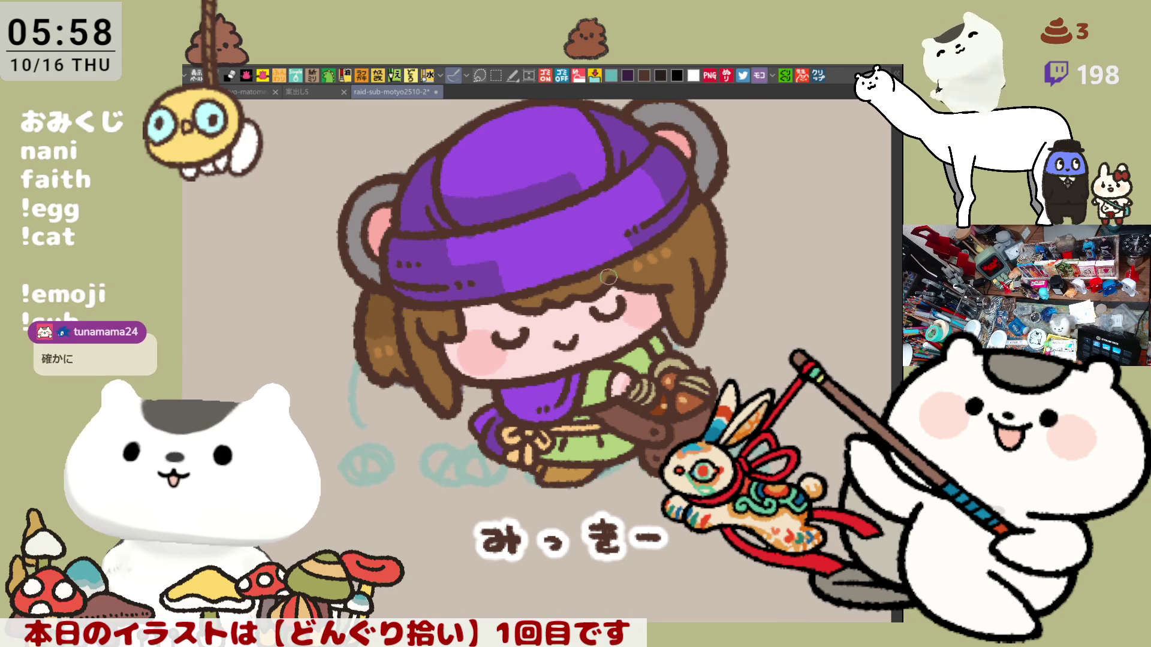
pyautogui.moveTo(666, 308); pyautogui.dragTo(642, 348)
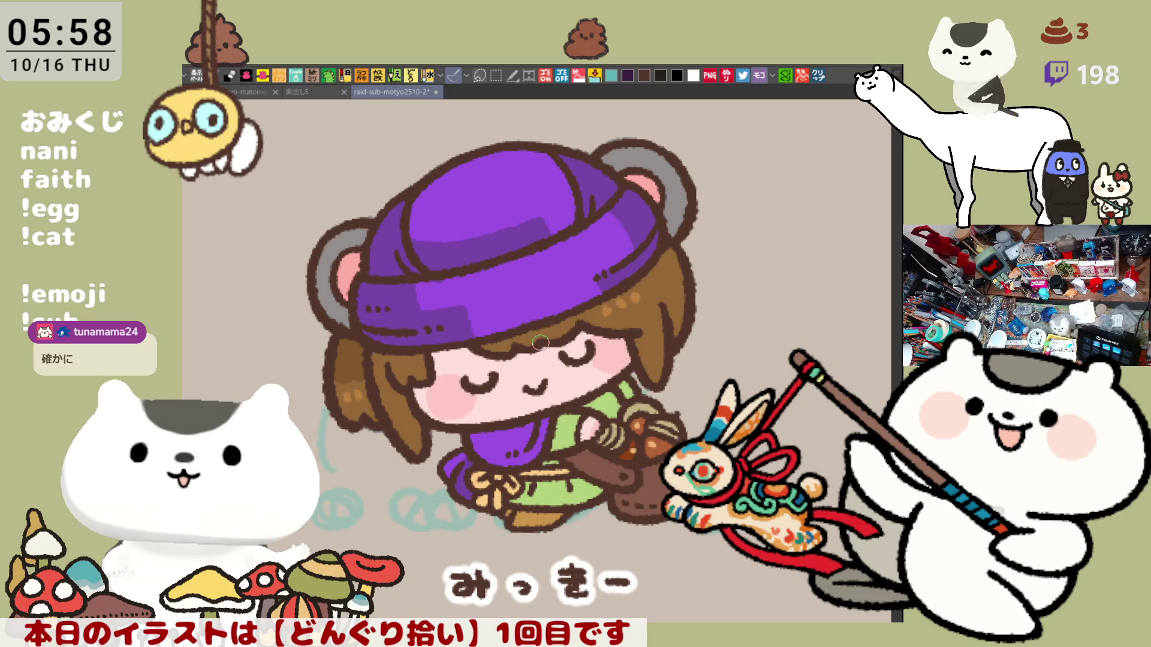
# - Zoom and pan to centre the teal-haired character beside the yellow cat
pyautogui.scroll(-2, 665, 308)
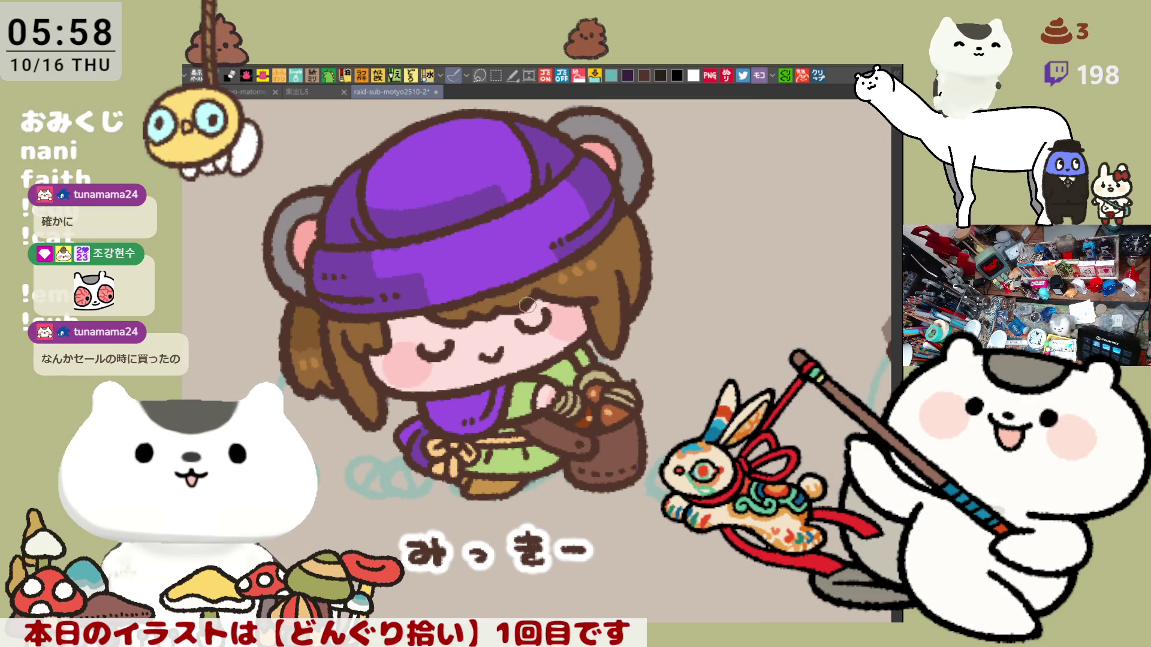
pyautogui.moveTo(540, 300); pyautogui.dragTo(581, 344)
pyautogui.scroll(-5, 609, 418)
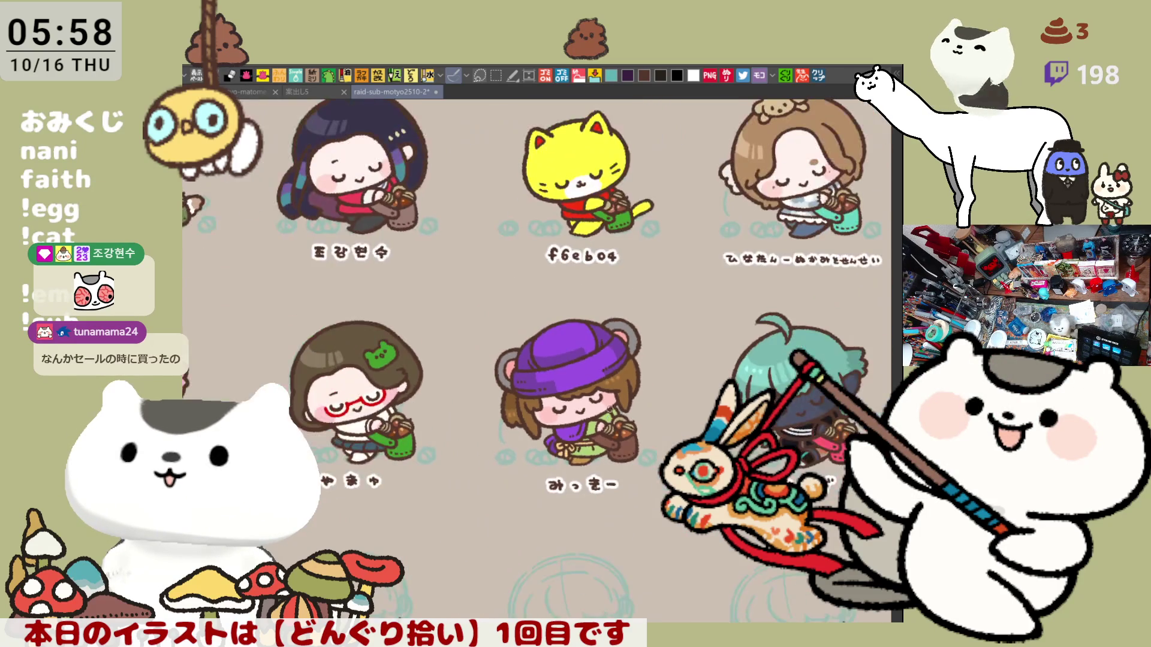
pyautogui.scroll(-2, 610, 316)
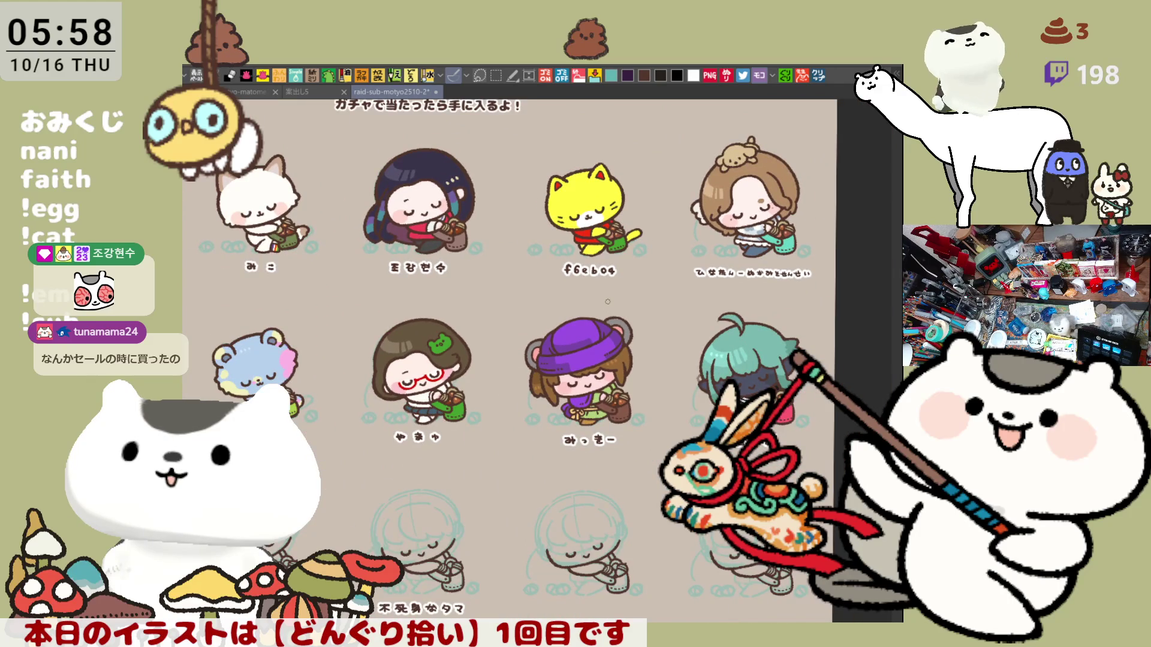
pyautogui.scroll(2, 607, 300)
pyautogui.moveTo(607, 300); pyautogui.dragTo(420, 297)
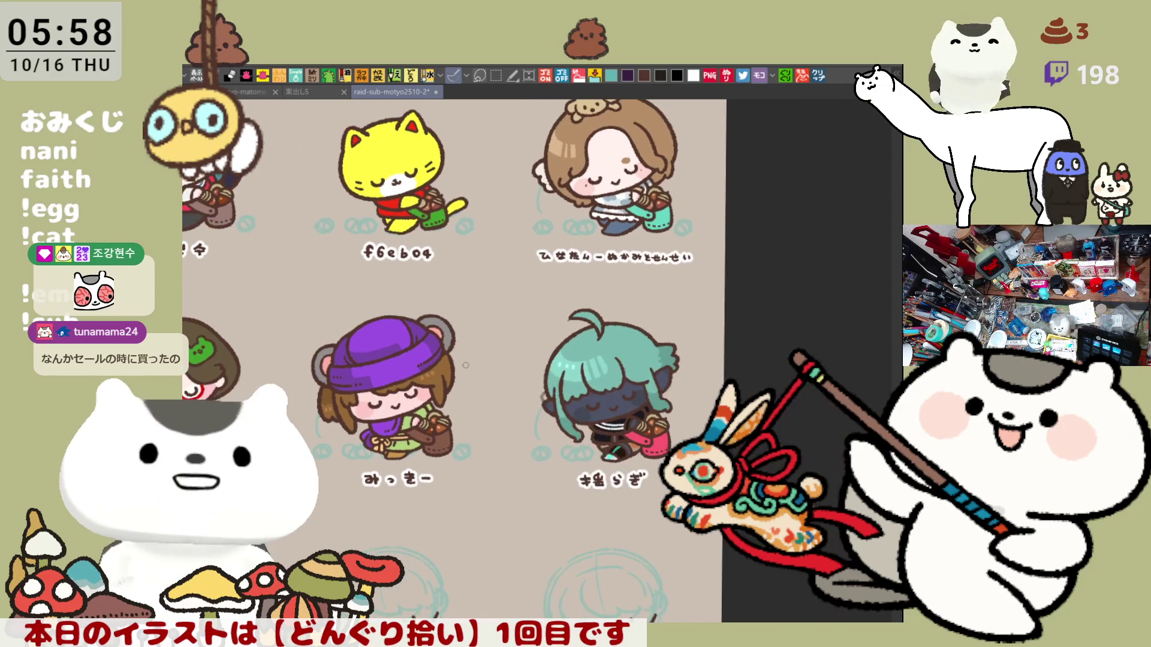
pyautogui.scroll(4, 465, 365)
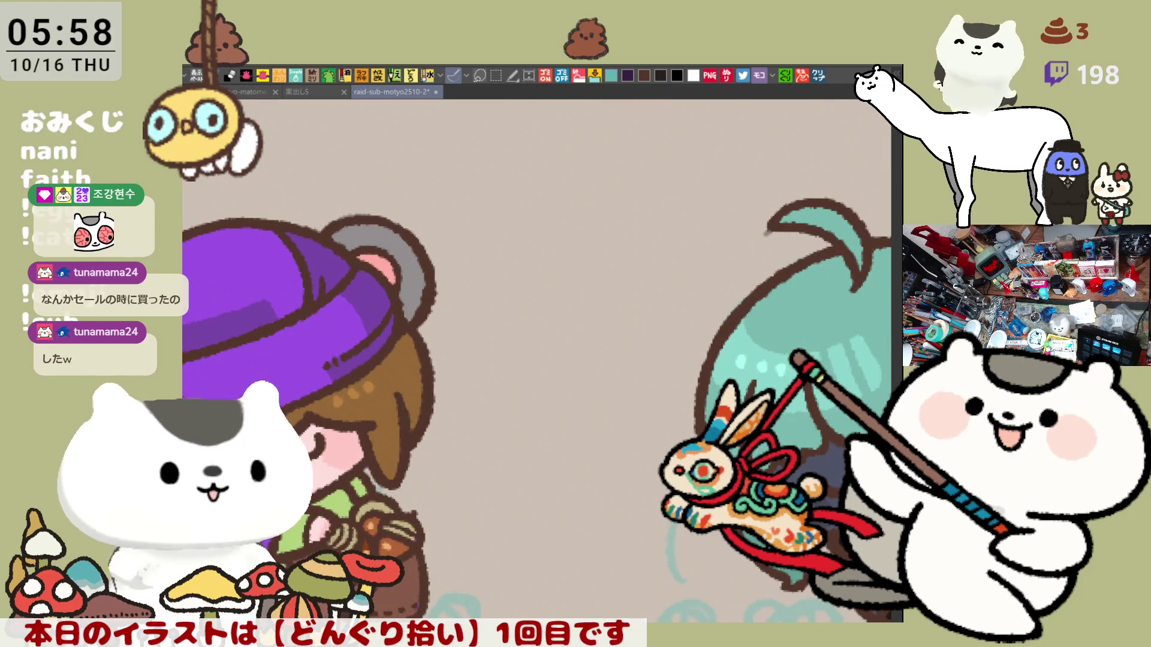
pyautogui.scroll(1, 508, 325)
pyautogui.moveTo(509, 325); pyautogui.dragTo(401, 331)
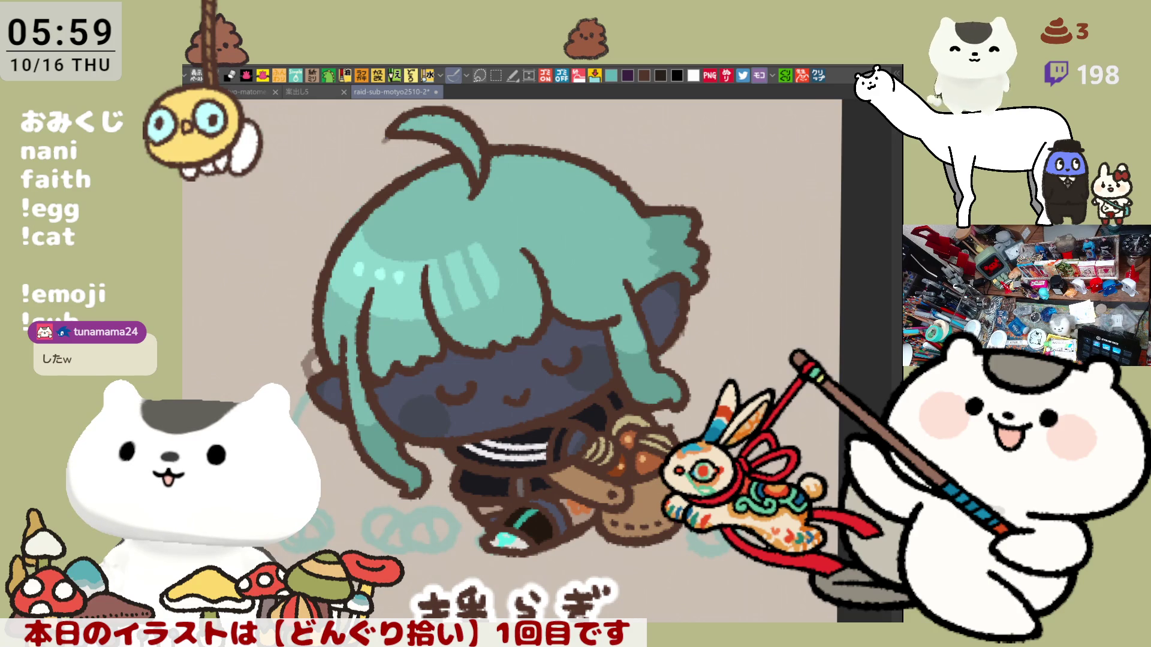
# - Undo the brown basket fill and zoom out to show more of the character grid
pyautogui.hotkey('ctrl', 'z')
pyautogui.hotkey('ctrl', 'z')
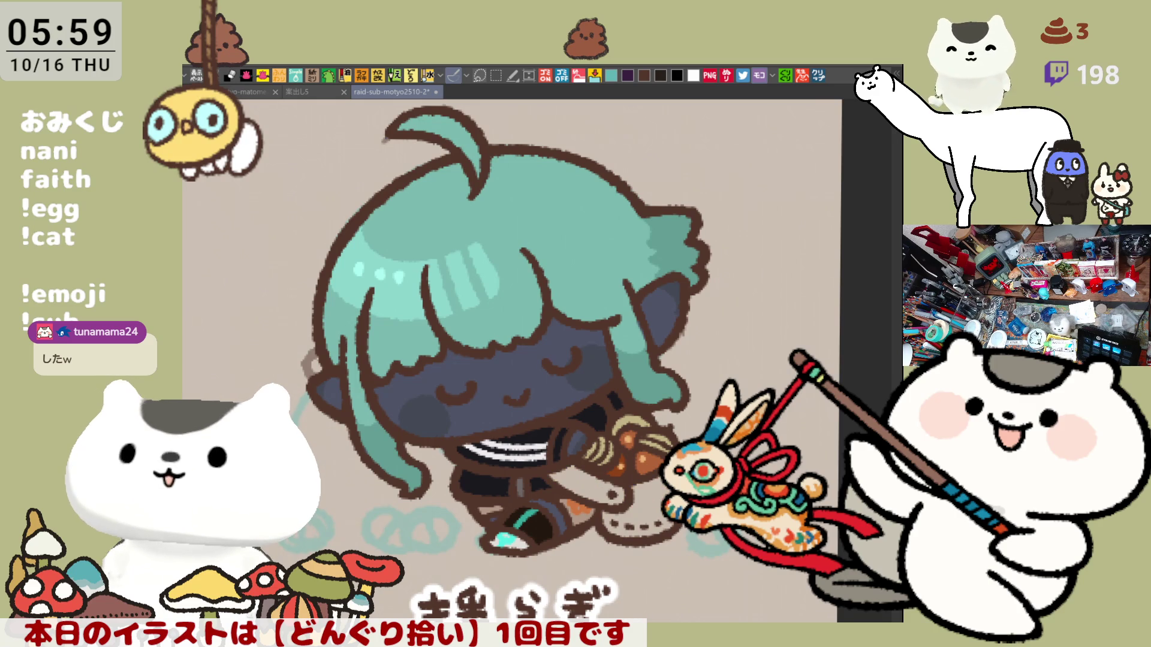
pyautogui.hotkey('ctrl', '-')
pyautogui.hotkey('ctrl', '-')
pyautogui.hotkey('ctrl', '-')
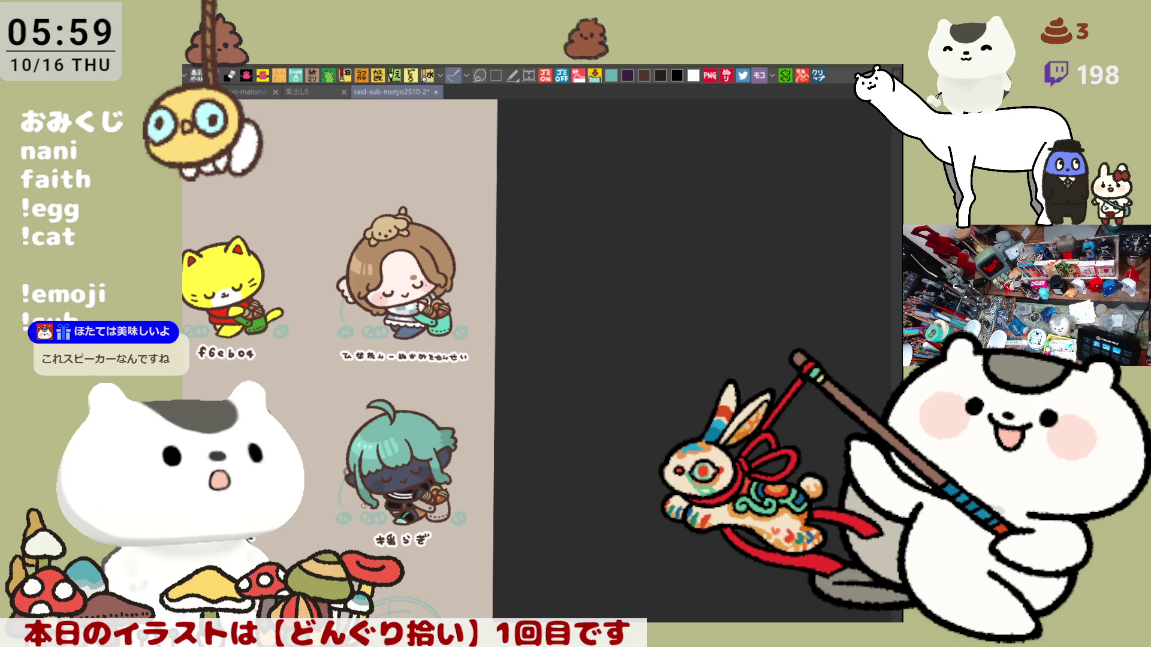
pyautogui.hotkey('ctrl', '-')
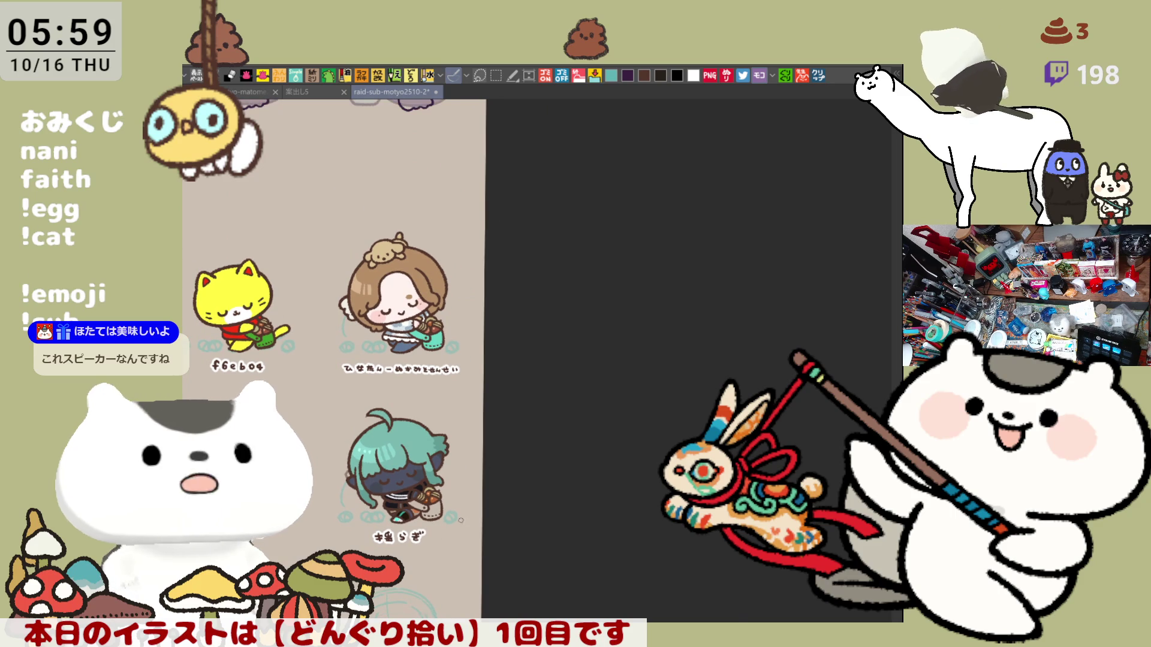
pyautogui.moveTo(185, 606)
pyautogui.mouseDown()
pyautogui.moveTo(431, 552)
pyautogui.moveTo(598, 605)
pyautogui.moveTo(620, 592)
pyautogui.moveTo(553, 550)
pyautogui.mouseUp()
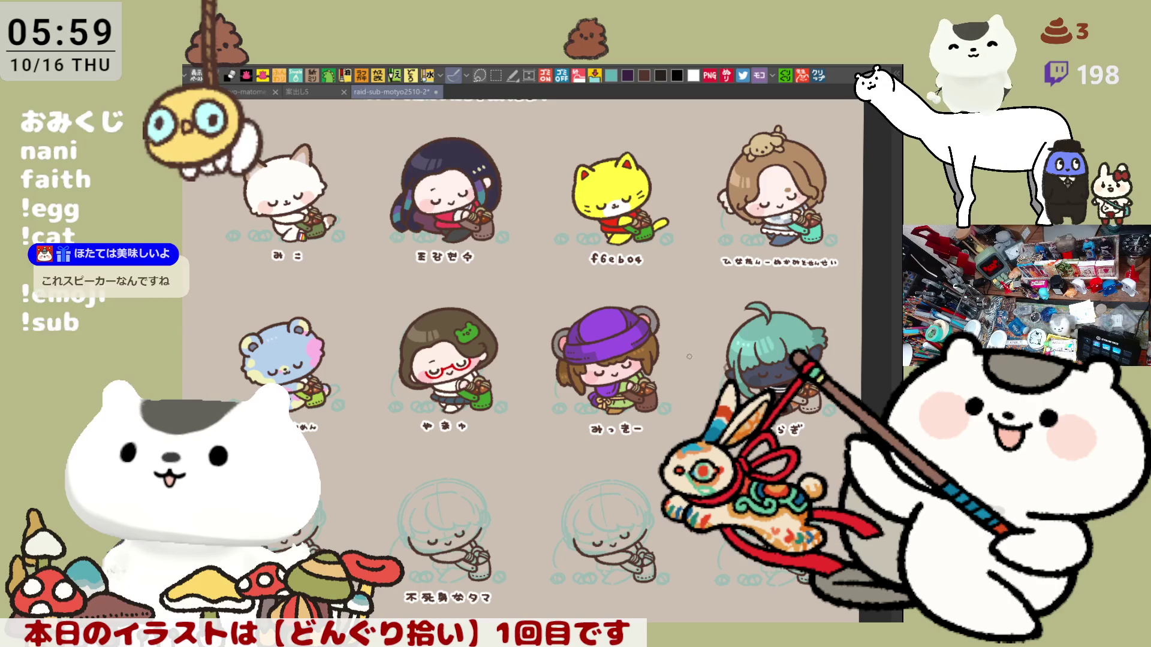
# - Brush a light purple highlight onto the purple hat
pyautogui.scroll(5, 660, 354)
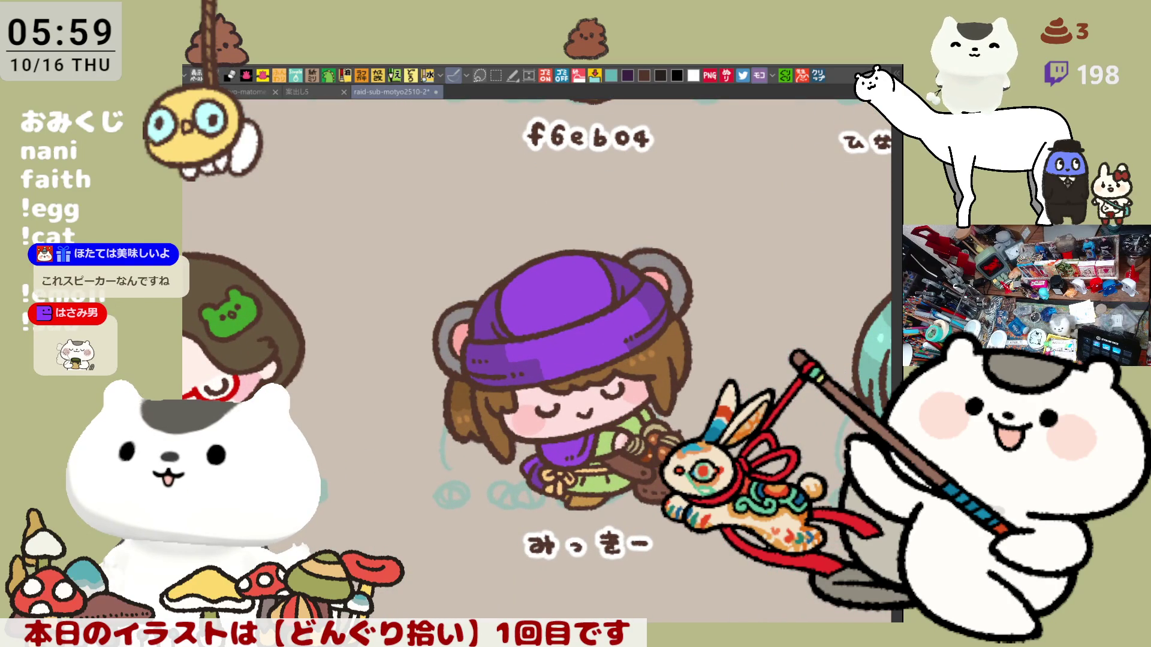
pyautogui.moveTo(515, 293); pyautogui.dragTo(524, 288)
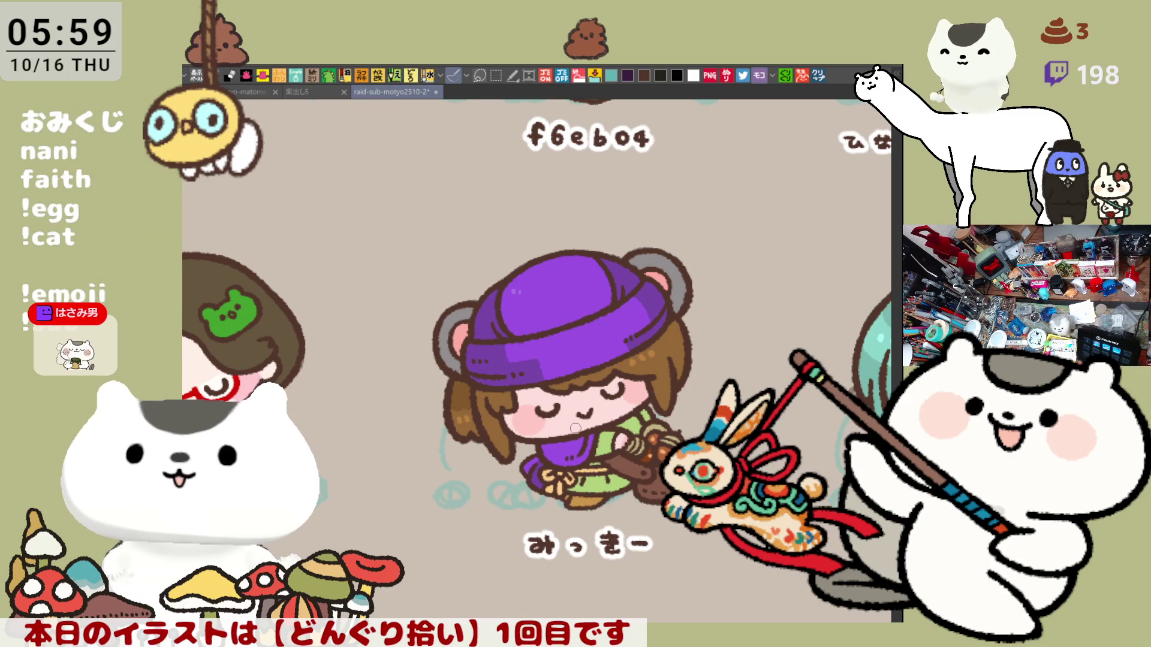
pyautogui.scroll(-5, 575, 427)
# - Pan down the uncoloured sketch rows to the blank label spot right of 不死身なタマ
pyautogui.moveTo(455, 575); pyautogui.dragTo(601, 386)
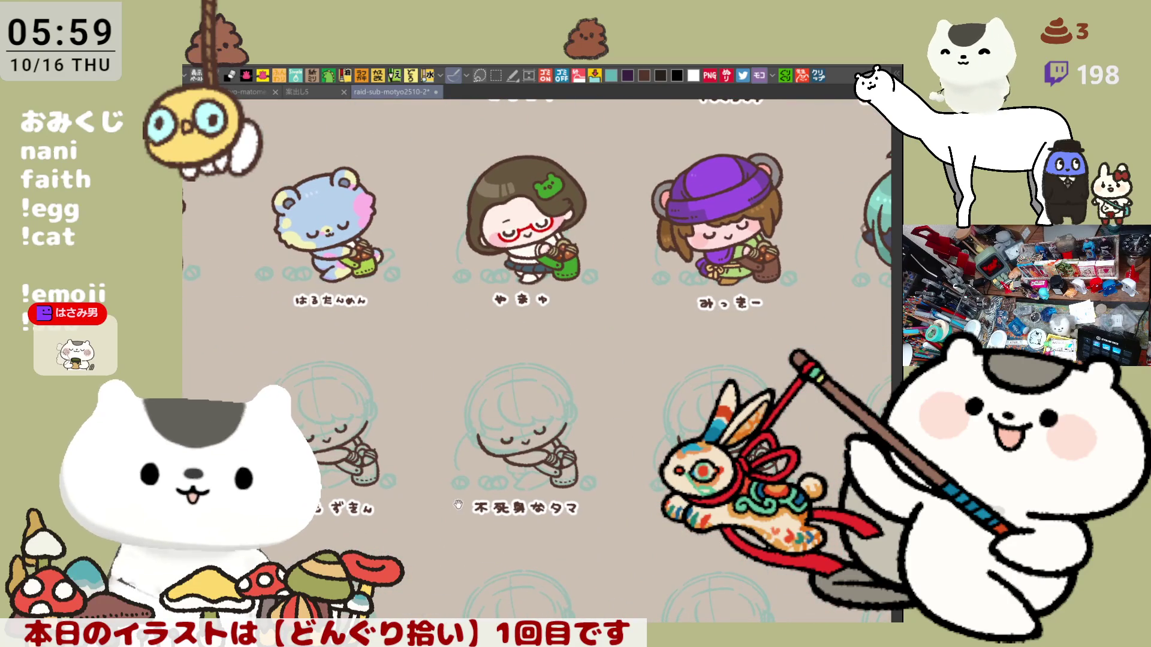
pyautogui.moveTo(472, 491); pyautogui.dragTo(601, 429)
pyautogui.hscroll(3, 619, 457)
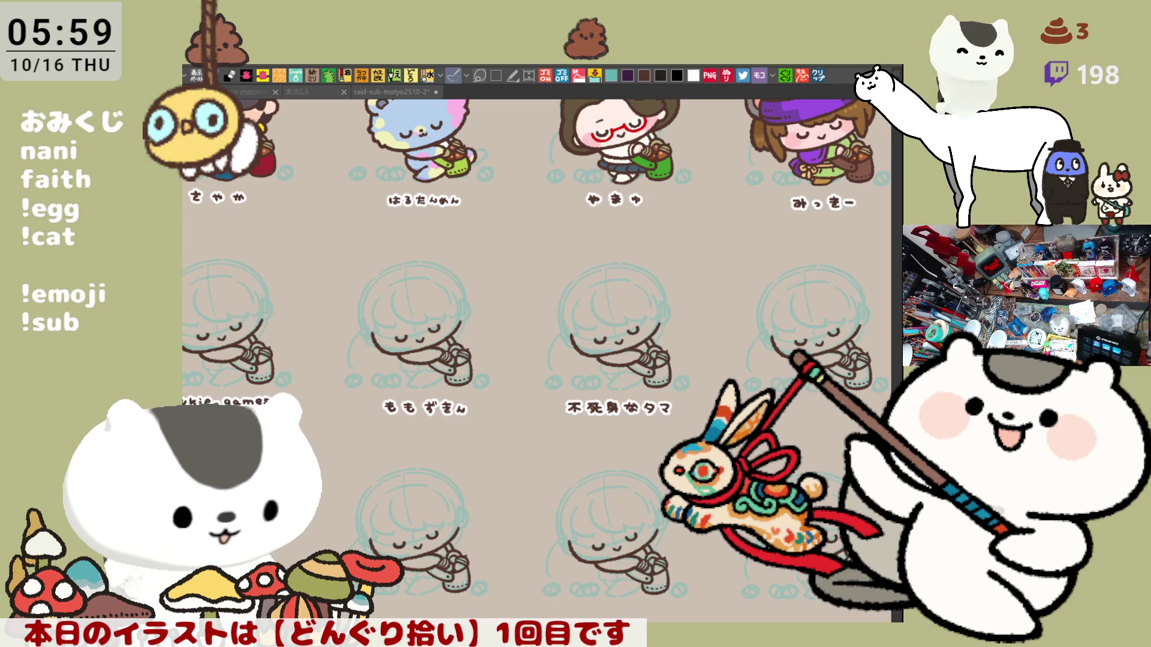
pyautogui.moveTo(621, 479)
pyautogui.mouseDown()
pyautogui.moveTo(539, 470)
pyautogui.moveTo(639, 452)
pyautogui.moveTo(721, 466)
pyautogui.mouseUp()
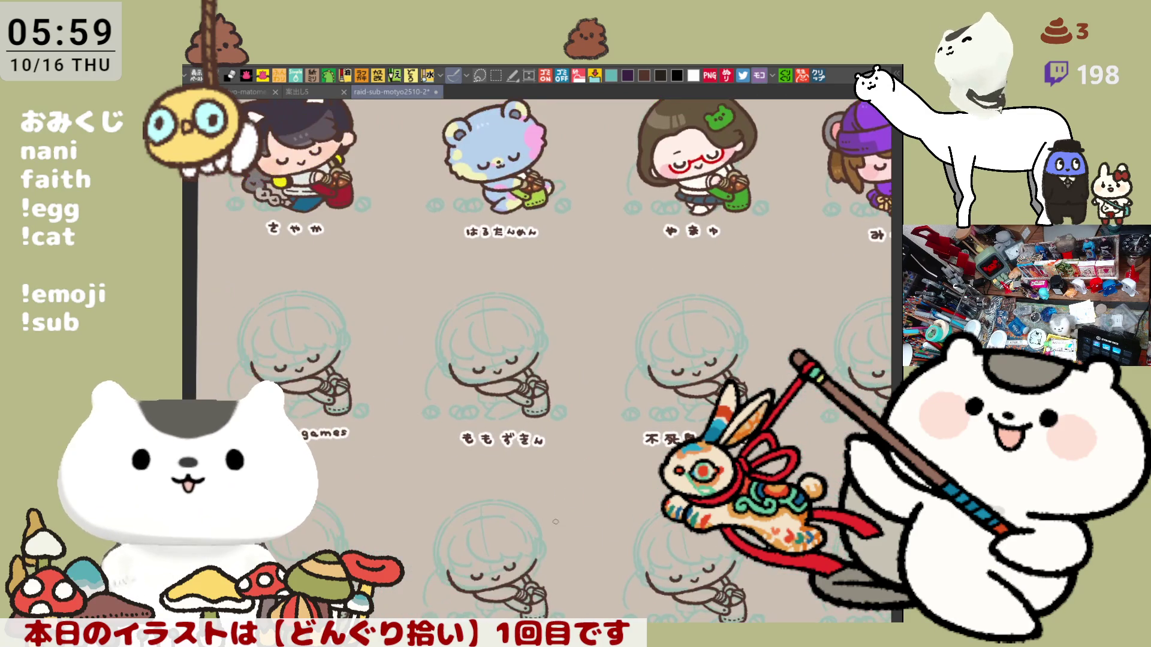
pyautogui.scroll(5, 556, 521)
pyautogui.moveTo(556, 521); pyautogui.dragTo(192, 568)
pyautogui.moveTo(675, 378); pyautogui.dragTo(394, 378)
pyautogui.moveTo(839, 306)
pyautogui.mouseDown()
pyautogui.moveTo(485, 385)
pyautogui.moveTo(681, 278)
pyautogui.mouseUp()
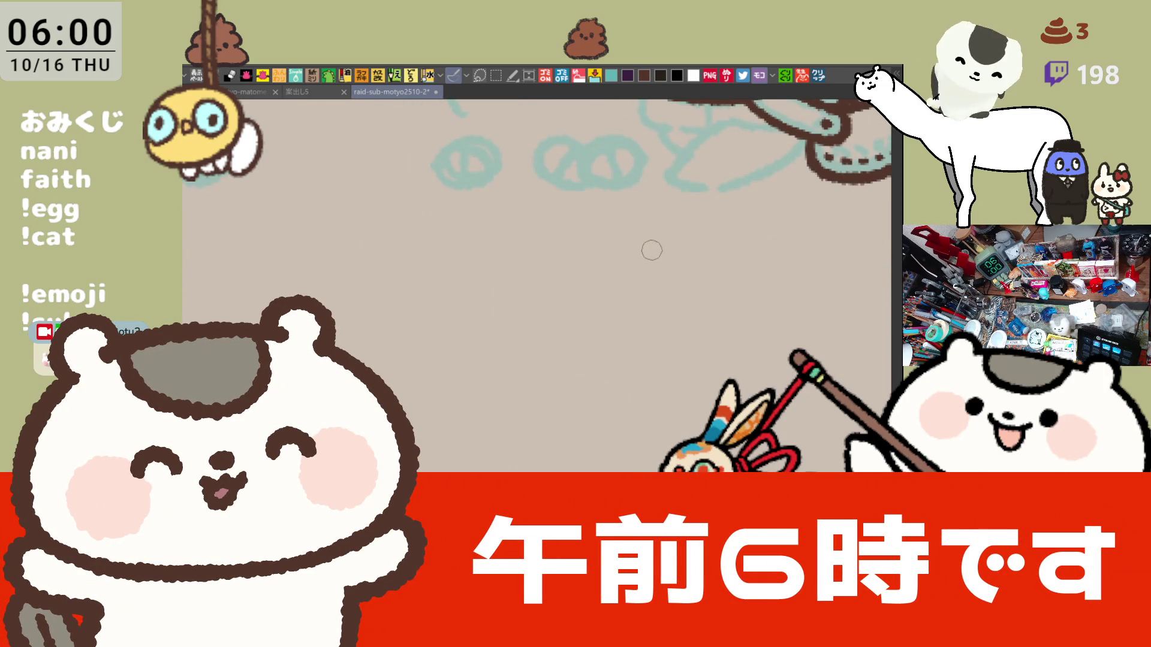
# - Begin lettering す under the sketch, undoing and redrawing shaky strokes
pyautogui.moveTo(606, 242); pyautogui.dragTo(641, 241)
pyautogui.moveTo(626, 251)
pyautogui.mouseDown()
pyautogui.moveTo(624, 239)
pyautogui.moveTo(624, 279)
pyautogui.mouseUp()
pyautogui.moveTo(666, 242)
pyautogui.mouseDown()
pyautogui.moveTo(671, 257)
pyautogui.moveTo(573, 264)
pyautogui.mouseUp()
pyautogui.hotkey('ctrl', 'z')
pyautogui.hotkey('ctrl', 'z')
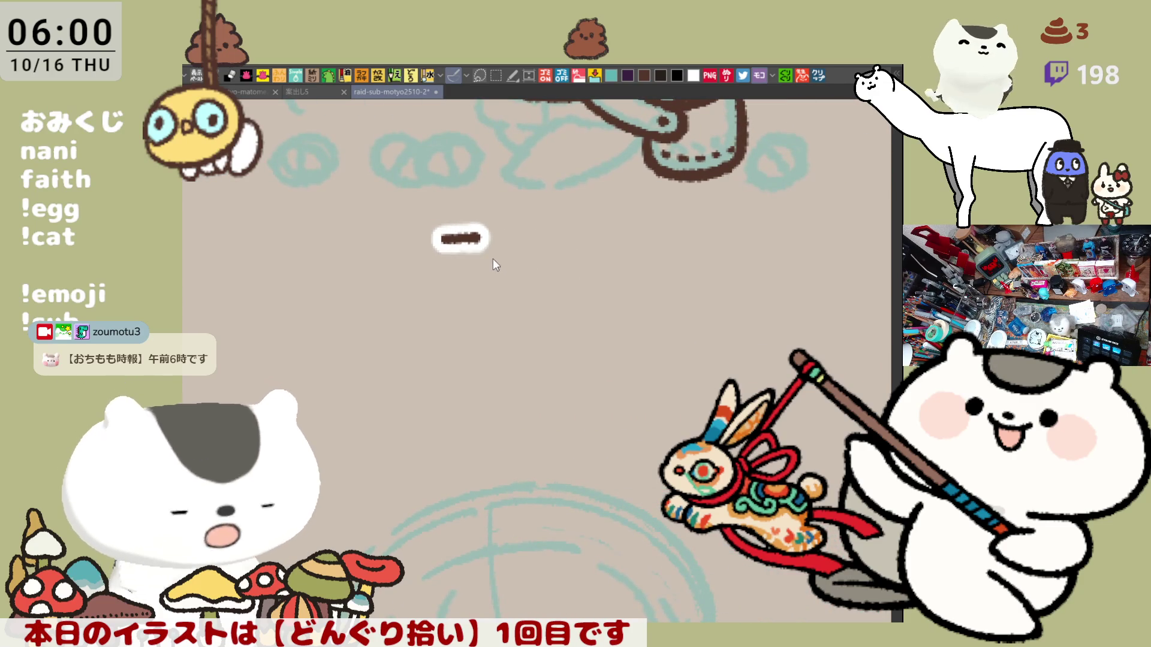
pyautogui.hotkey('ctrl', 'z')
pyautogui.moveTo(430, 244)
pyautogui.mouseDown()
pyautogui.moveTo(468, 243)
pyautogui.moveTo(457, 270)
pyautogui.mouseUp()
pyautogui.hotkey('ctrl', 'z')
pyautogui.moveTo(450, 224); pyautogui.dragTo(457, 268)
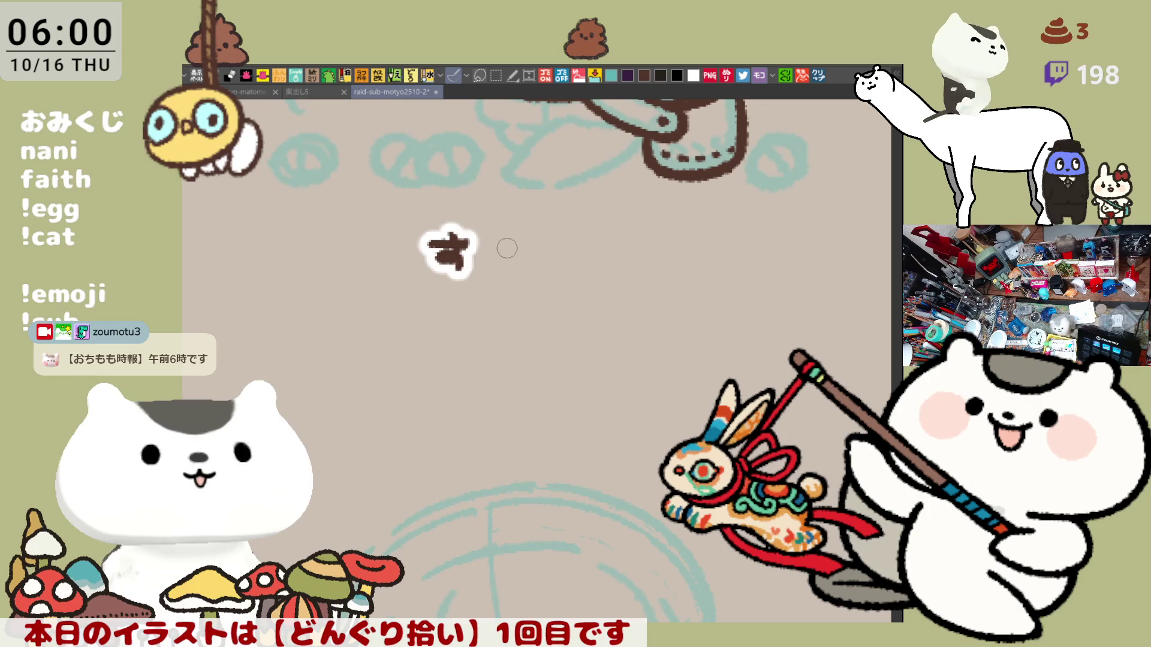
pyautogui.hotkey('ctrl', 'z')
pyautogui.hotkey('ctrl', 'z')
# - Redraw す and い, then add the う and remaining strokes of すいうとと
pyautogui.moveTo(449, 223)
pyautogui.mouseDown()
pyautogui.moveTo(447, 268)
pyautogui.moveTo(463, 249)
pyautogui.moveTo(502, 269)
pyautogui.mouseUp()
pyautogui.hotkey('ctrl', 'z')
pyautogui.hotkey('ctrl', 'z')
pyautogui.moveTo(520, 239)
pyautogui.mouseDown()
pyautogui.moveTo(529, 264)
pyautogui.moveTo(579, 229)
pyautogui.moveTo(569, 266)
pyautogui.mouseUp()
pyautogui.hotkey('ctrl', 'z')
pyautogui.hotkey('ctrl', 'z')
pyautogui.hotkey('ctrl', 'z')
pyautogui.hotkey('ctrl', 'z')
pyautogui.hotkey('ctrl', 'z')
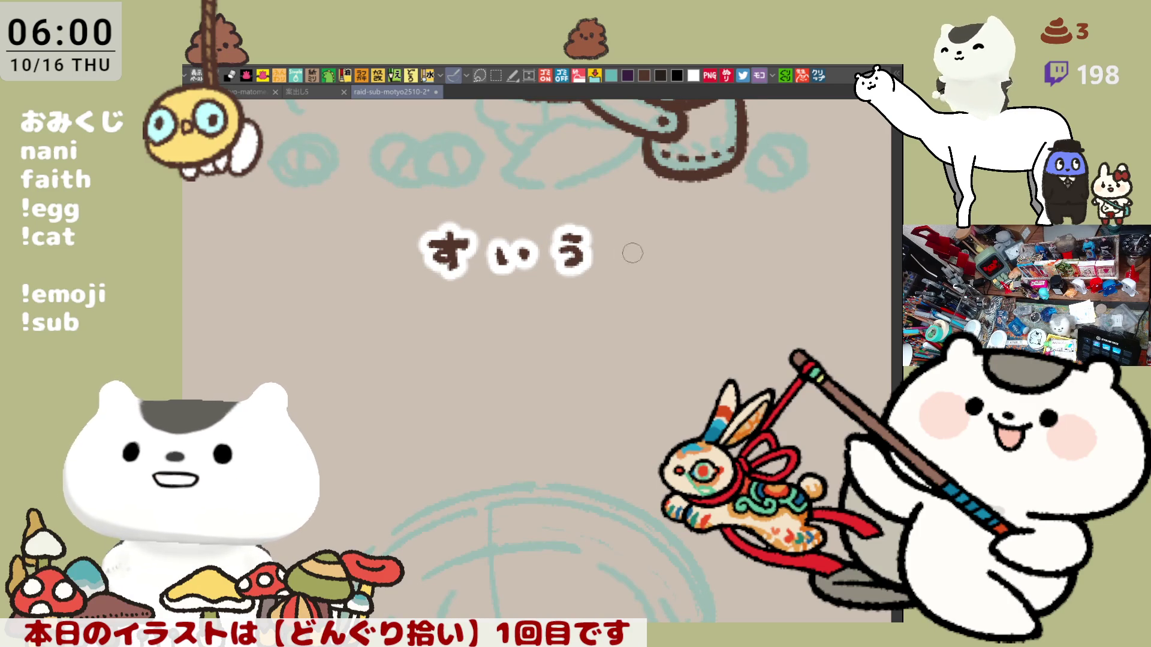
pyautogui.moveTo(620, 238)
pyautogui.mouseDown()
pyautogui.moveTo(650, 270)
pyautogui.moveTo(686, 249)
pyautogui.moveTo(710, 271)
pyautogui.moveTo(637, 362)
pyautogui.mouseUp()
pyautogui.hotkey('ctrl', 'z')
pyautogui.hotkey('ctrl', 'z')
pyautogui.scroll(-6, 638, 362)
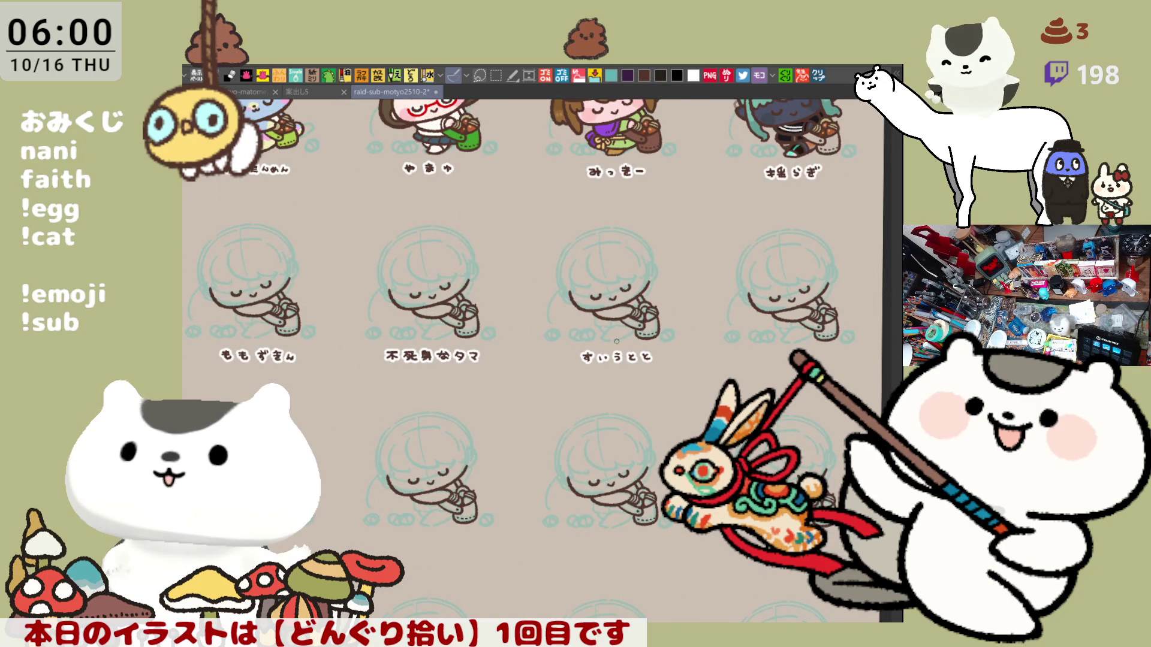
# - Pan up to the runerune row and the blank area under its character
pyautogui.moveTo(617, 341); pyautogui.dragTo(622, 479)
pyautogui.moveTo(539, 240); pyautogui.dragTo(634, 341)
pyautogui.moveTo(541, 163)
pyautogui.mouseDown()
pyautogui.moveTo(589, 274)
pyautogui.moveTo(622, 534)
pyautogui.mouseUp()
pyautogui.moveTo(599, 359)
pyautogui.mouseDown()
pyautogui.moveTo(617, 462)
pyautogui.moveTo(574, 405)
pyautogui.mouseUp()
pyautogui.moveTo(805, 480); pyautogui.dragTo(538, 348)
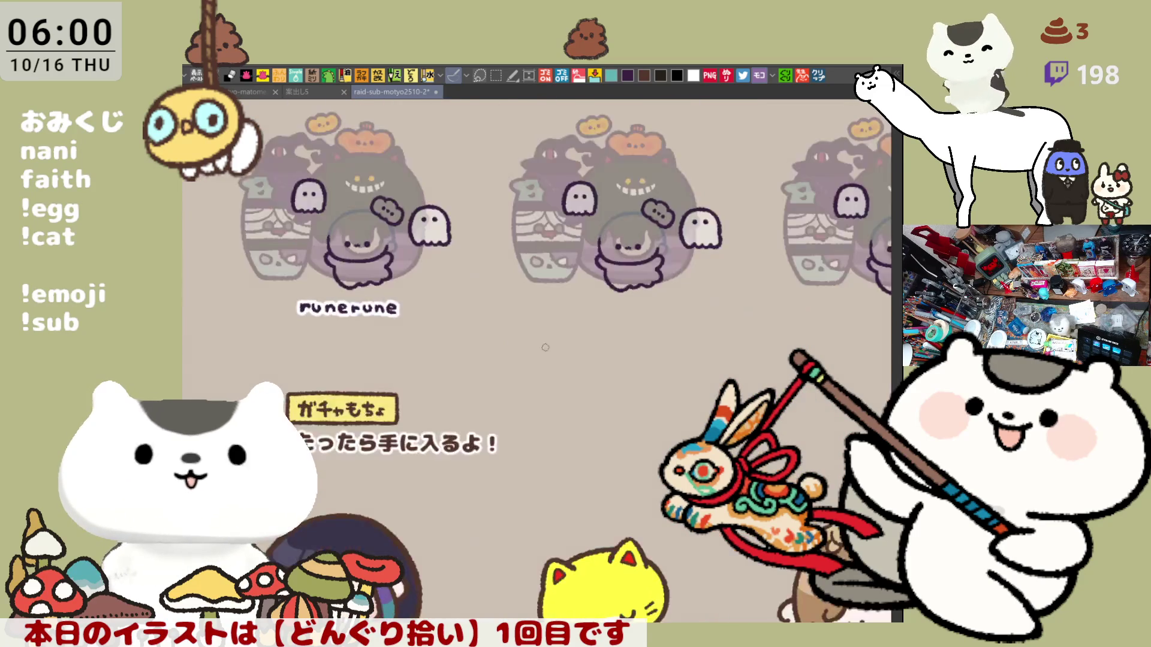
pyautogui.scroll(6, 577, 340)
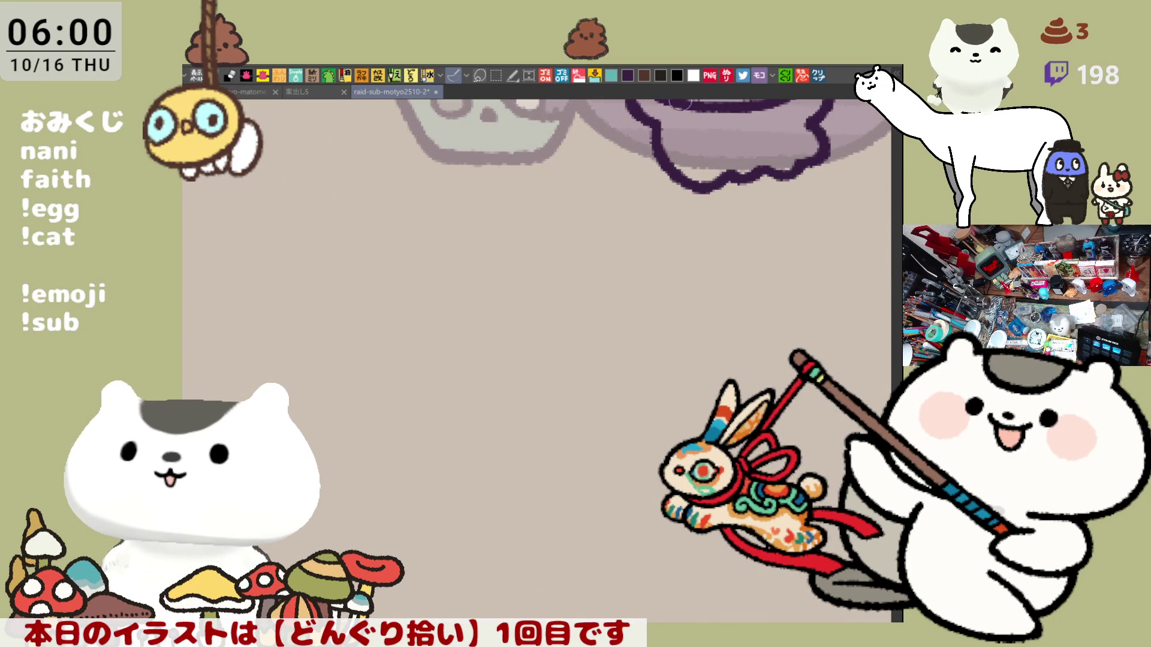
pyautogui.moveTo(622, 404); pyautogui.dragTo(540, 398)
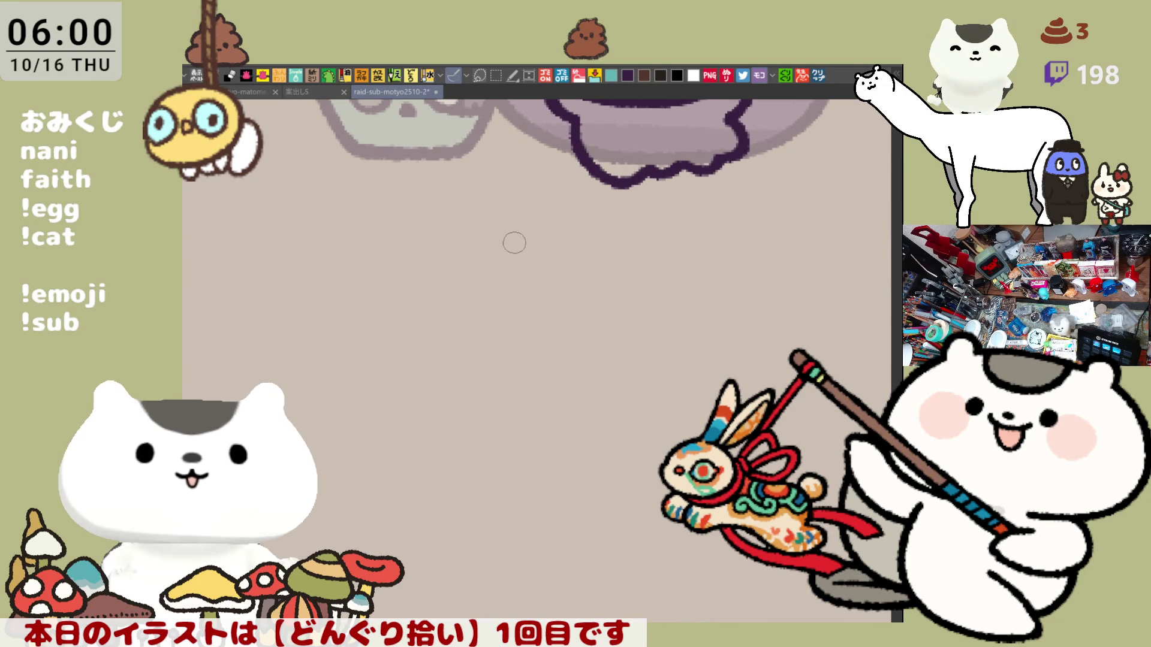
# - Letter the name ぴーちさん beneath the character, then pan to the next label spot
pyautogui.moveTo(511, 245)
pyautogui.mouseDown()
pyautogui.moveTo(547, 242)
pyautogui.moveTo(521, 261)
pyautogui.mouseUp()
pyautogui.moveTo(519, 257); pyautogui.dragTo(527, 279)
pyautogui.moveTo(579, 248); pyautogui.dragTo(588, 271)
pyautogui.moveTo(630, 236)
pyautogui.mouseDown()
pyautogui.moveTo(655, 234)
pyautogui.moveTo(645, 273)
pyautogui.moveTo(720, 270)
pyautogui.mouseUp()
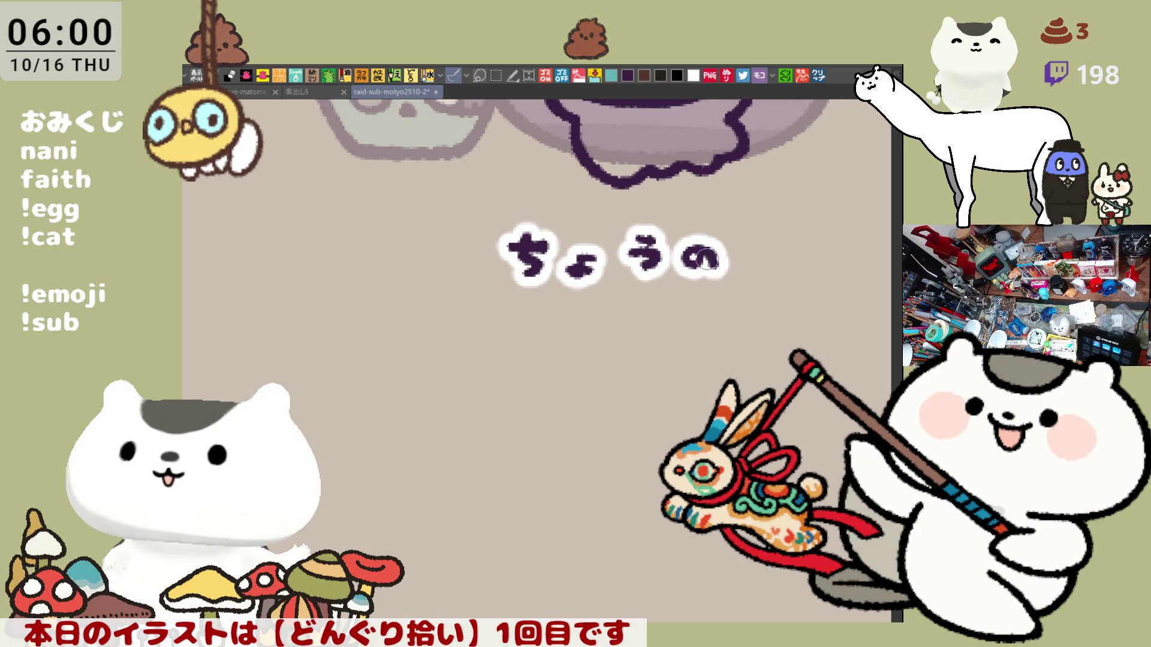
pyautogui.moveTo(744, 356)
pyautogui.mouseDown()
pyautogui.moveTo(609, 311)
pyautogui.moveTo(406, 388)
pyautogui.mouseUp()
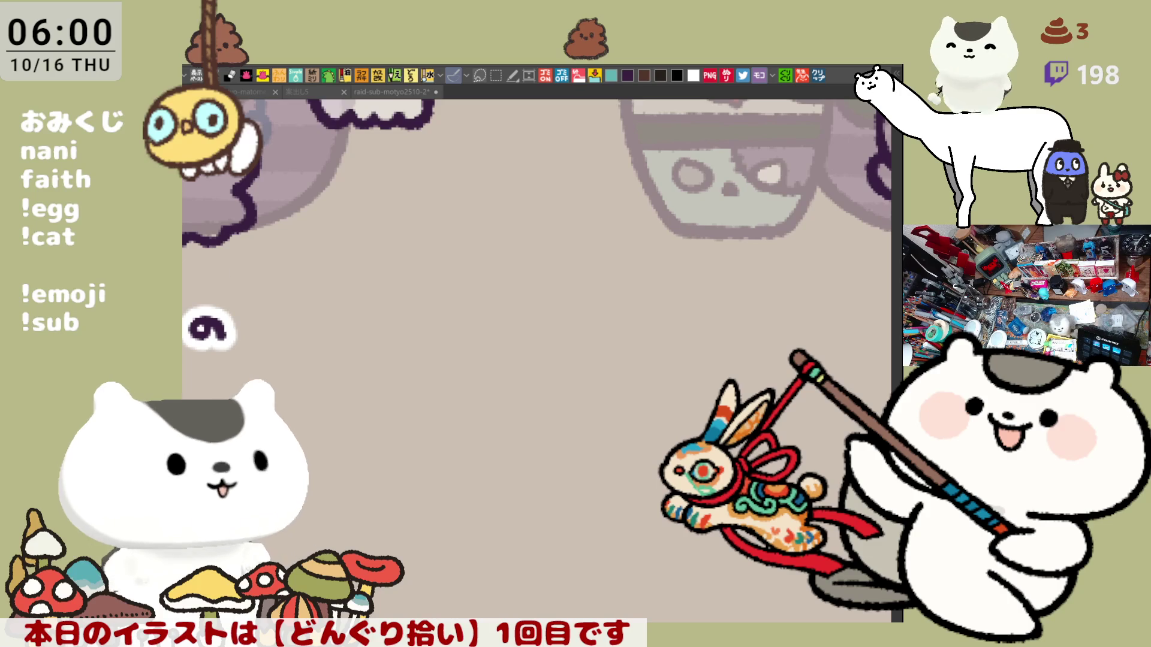
pyautogui.moveTo(701, 336)
pyautogui.mouseDown()
pyautogui.moveTo(430, 306)
pyautogui.moveTo(437, 315)
pyautogui.moveTo(464, 292)
pyautogui.moveTo(477, 300)
pyautogui.moveTo(470, 290)
pyautogui.moveTo(526, 305)
pyautogui.moveTo(574, 289)
pyautogui.moveTo(560, 321)
pyautogui.moveTo(631, 289)
pyautogui.moveTo(628, 309)
pyautogui.mouseUp()
# - Add さん and letter the next katakana with its voicing marks and small dots
pyautogui.moveTo(604, 313)
pyautogui.mouseDown()
pyautogui.moveTo(627, 327)
pyautogui.moveTo(667, 308)
pyautogui.mouseUp()
pyautogui.hscroll(3, 667, 308)
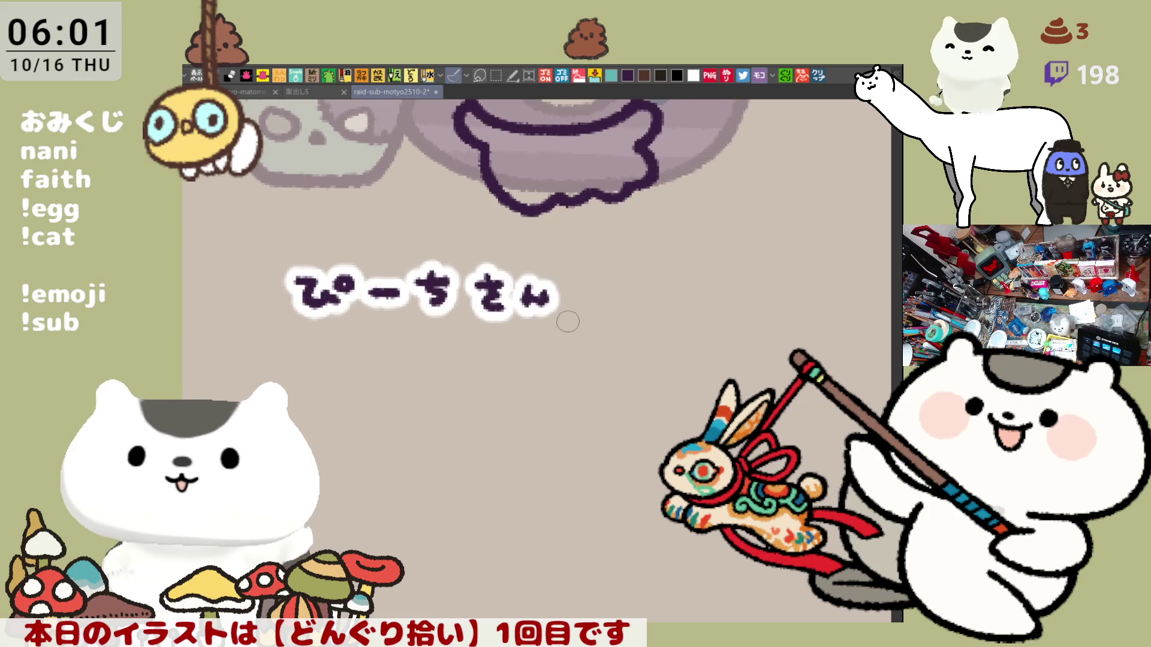
pyautogui.moveTo(580, 265); pyautogui.dragTo(583, 307)
pyautogui.moveTo(587, 285)
pyautogui.mouseDown()
pyautogui.moveTo(599, 293)
pyautogui.moveTo(605, 275)
pyautogui.mouseUp()
pyautogui.moveTo(607, 265)
pyautogui.mouseDown()
pyautogui.moveTo(577, 288)
pyautogui.moveTo(590, 289)
pyautogui.mouseUp()
pyautogui.hotkey('ctrl', 'z')
pyautogui.hotkey('ctrl', 'z')
pyautogui.hotkey('ctrl', 'z')
pyautogui.moveTo(587, 267); pyautogui.dragTo(627, 308)
pyautogui.click(618, 292)
pyautogui.click(627, 294)
pyautogui.click(634, 295)
# - Redraw and finish the last two katakana of the supporter's name
pyautogui.moveTo(658, 271)
pyautogui.mouseDown()
pyautogui.moveTo(659, 306)
pyautogui.moveTo(714, 274)
pyautogui.moveTo(690, 307)
pyautogui.mouseUp()
pyautogui.hotkey('ctrl', 'z')
pyautogui.hotkey('ctrl', 'z')
pyautogui.moveTo(729, 264)
pyautogui.mouseDown()
pyautogui.moveTo(719, 303)
pyautogui.moveTo(756, 303)
pyautogui.mouseUp()
pyautogui.moveTo(743, 287); pyautogui.dragTo(747, 293)
pyautogui.hotkey('ctrl', 'z')
pyautogui.hotkey('ctrl', 'z')
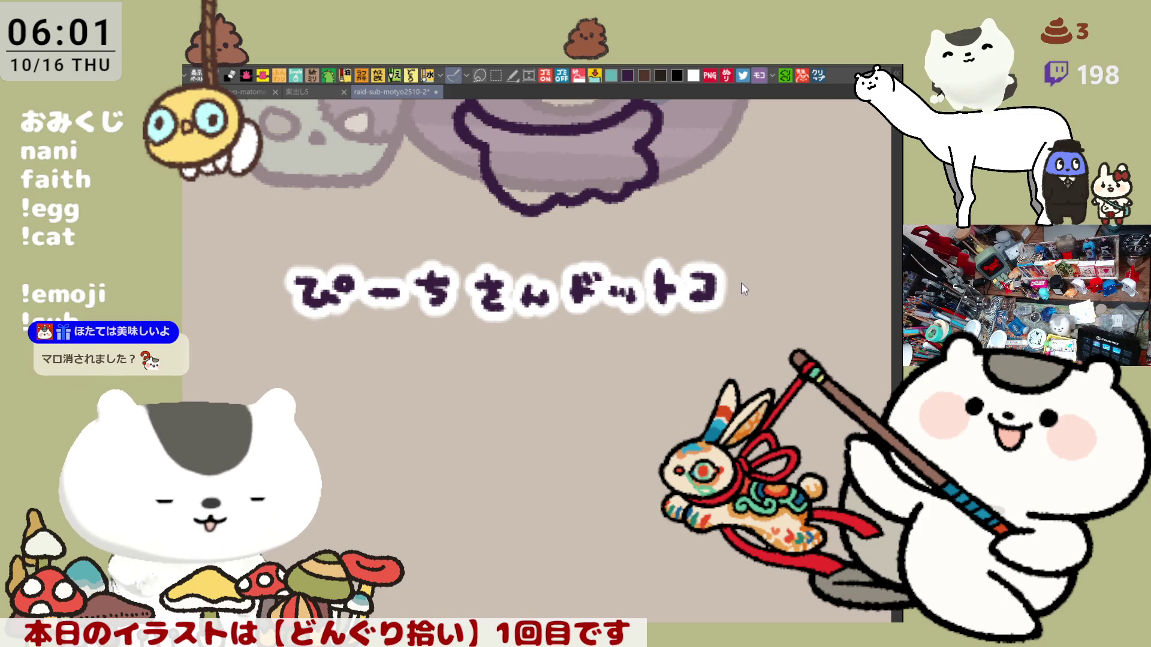
pyautogui.hotkey('ctrl', 'z')
pyautogui.moveTo(687, 273)
pyautogui.mouseDown()
pyautogui.moveTo(716, 275)
pyautogui.moveTo(690, 307)
pyautogui.mouseUp()
pyautogui.moveTo(743, 277)
pyautogui.mouseDown()
pyautogui.moveTo(735, 304)
pyautogui.moveTo(770, 304)
pyautogui.moveTo(762, 296)
pyautogui.mouseUp()
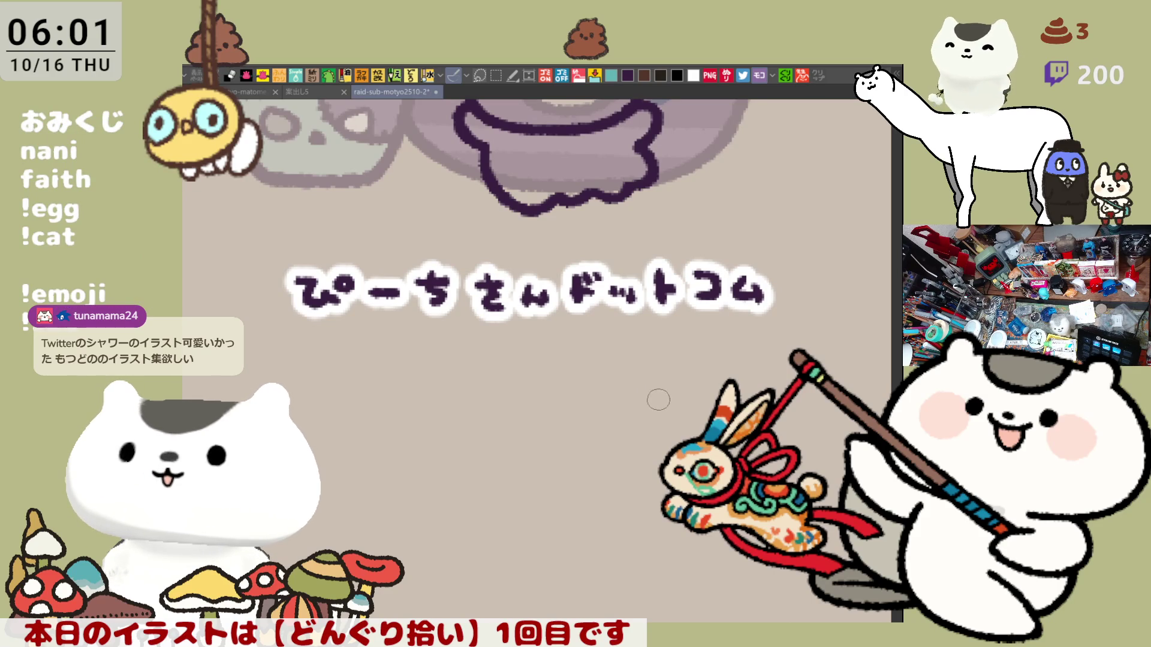
# - Rectangle-select the name label and nudge it left to centre it under the character
pyautogui.scroll(-5, 646, 417)
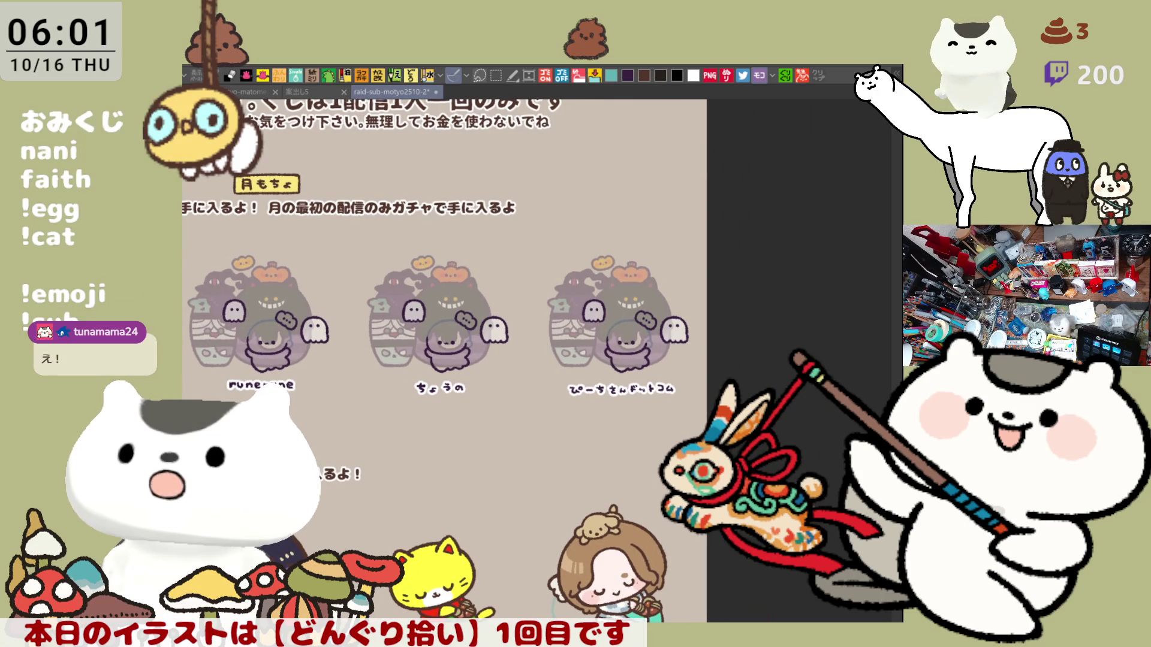
pyautogui.press('m')
pyautogui.hscroll(-1, 447, 359)
pyautogui.moveTo(578, 363)
pyautogui.mouseDown()
pyautogui.moveTo(665, 420)
pyautogui.moveTo(746, 443)
pyautogui.mouseUp()
pyautogui.moveTo(688, 403); pyautogui.dragTo(681, 402)
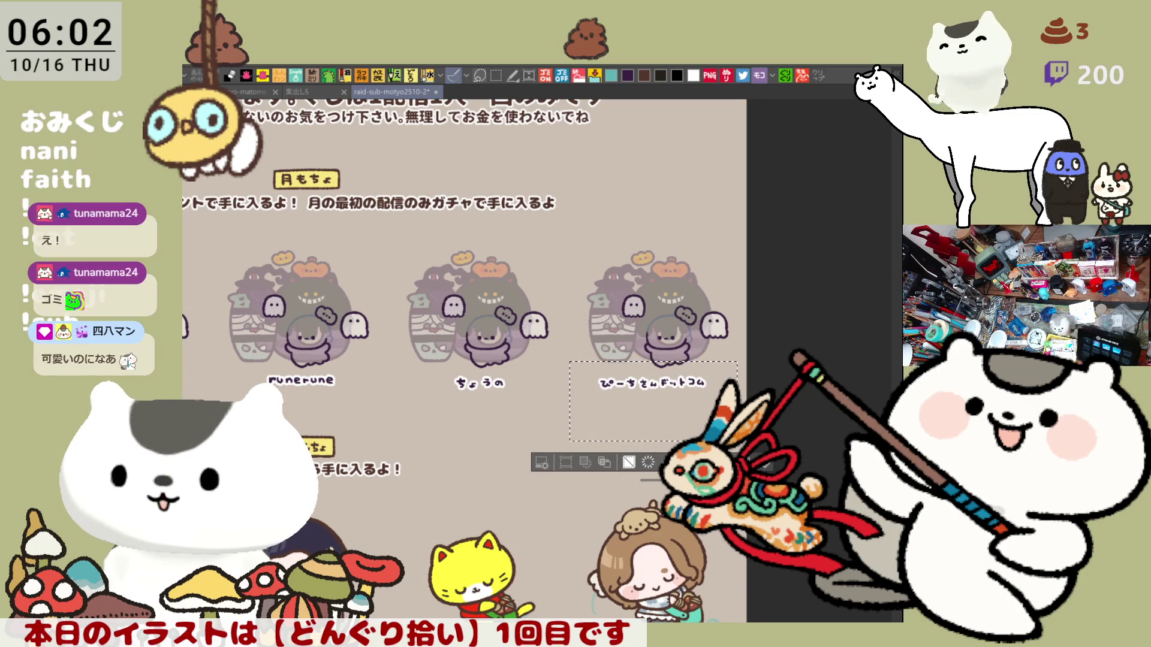
pyautogui.moveTo(420, 330)
pyautogui.mouseDown()
pyautogui.moveTo(581, 252)
pyautogui.moveTo(775, 239)
pyautogui.mouseUp()
pyautogui.hotkey('ctrl', '0')
pyautogui.scroll(2, 599, 360)
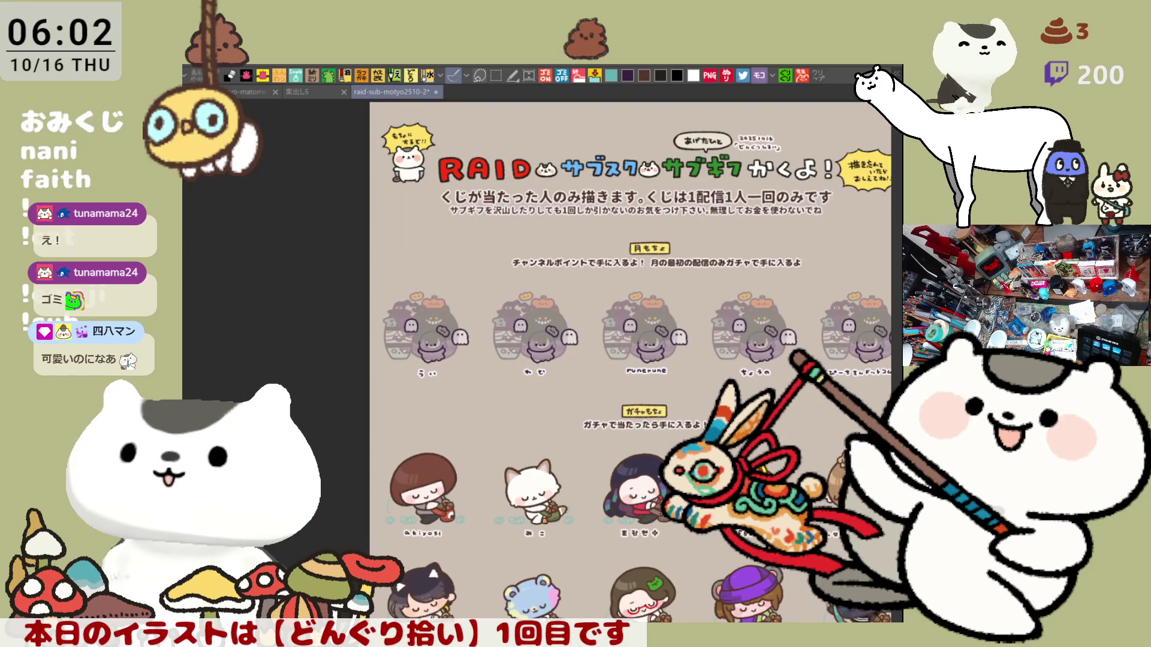
# - Pan down to the gacha rows of coloured, name-labelled acorn characters
pyautogui.moveTo(600, 420)
pyautogui.mouseDown()
pyautogui.moveTo(533, 266)
pyautogui.moveTo(525, 137)
pyautogui.mouseUp()
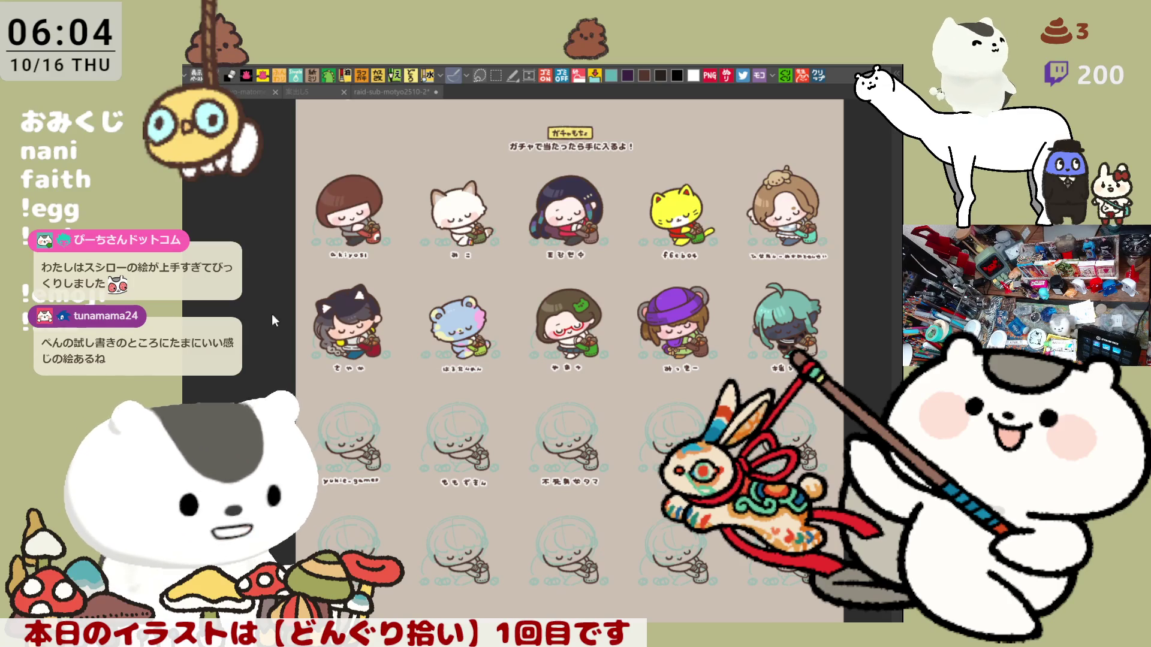
pyautogui.click(623, 402)
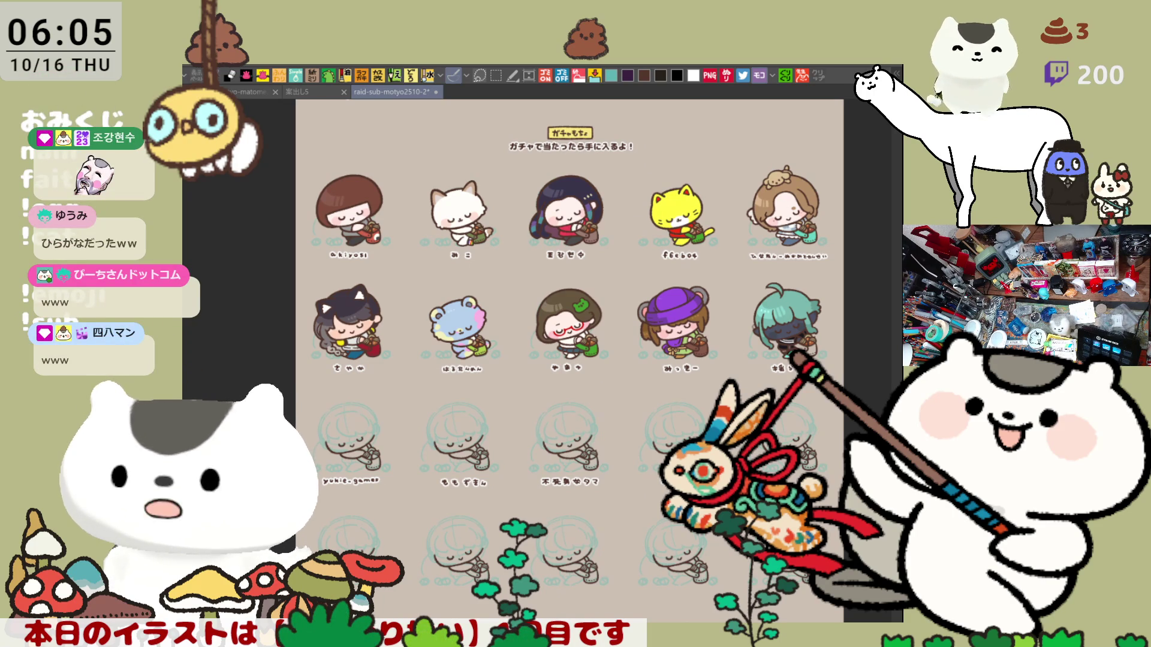
# - Zoom in and pan along the gacha row past the cat-ear character to the yellow cat
pyautogui.scroll(3, 263, 449)
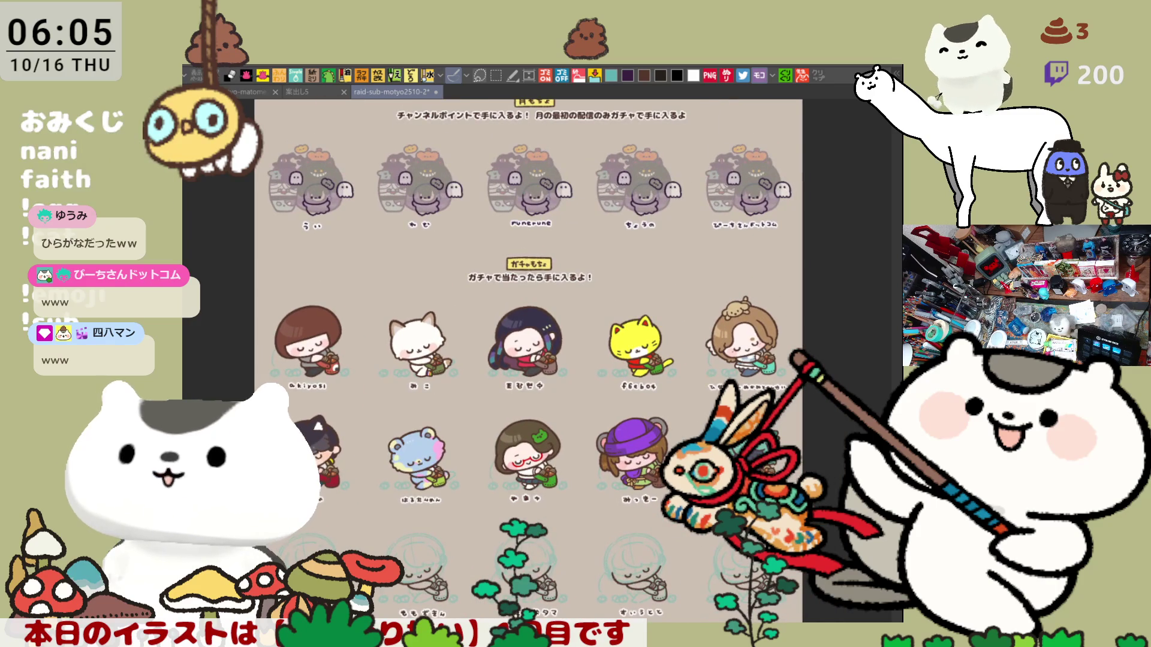
pyautogui.scroll(3, 263, 449)
pyautogui.scroll(5, 370, 524)
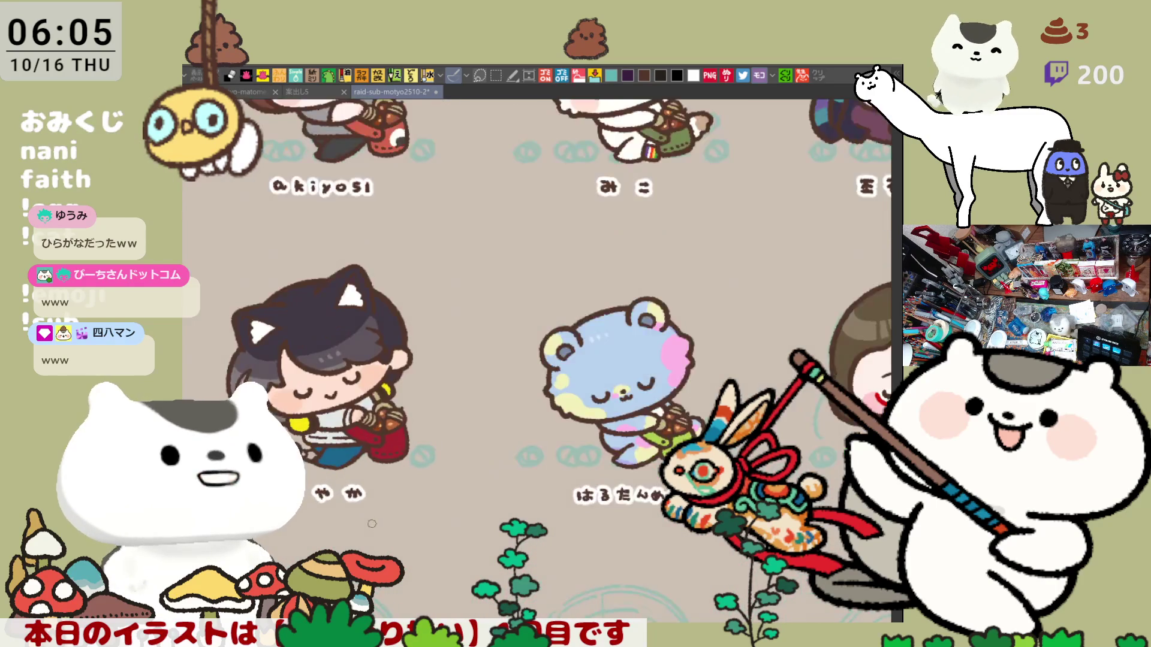
pyautogui.scroll(1, 371, 523)
pyautogui.scroll(1, 371, 523)
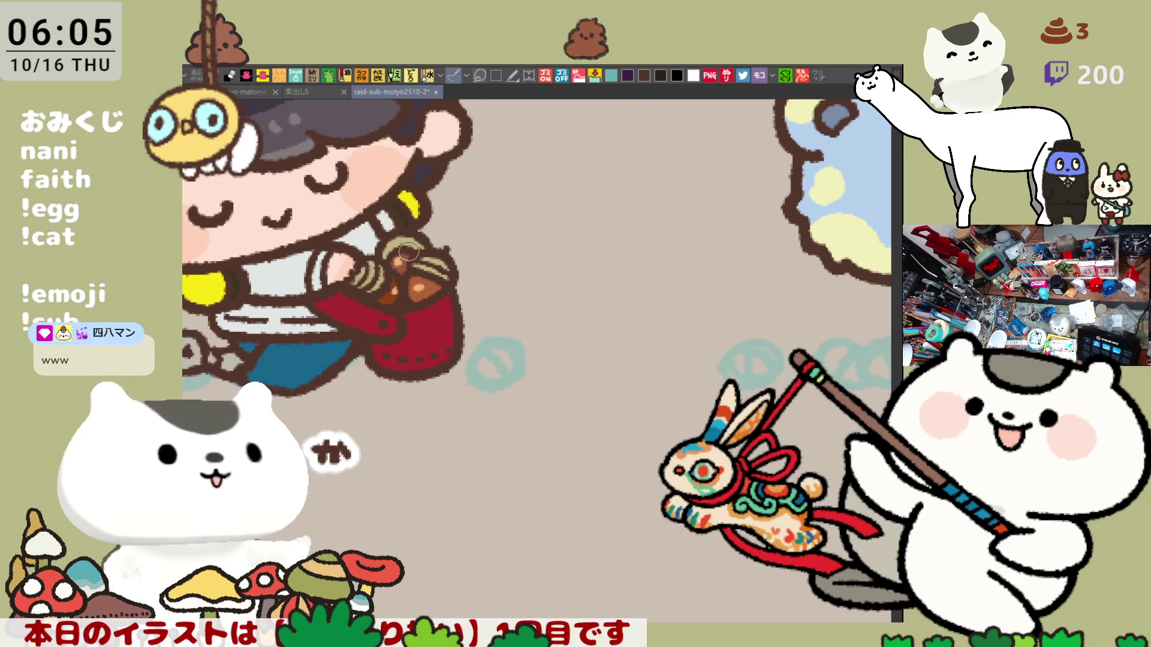
pyautogui.moveTo(407, 240); pyautogui.dragTo(551, 428)
pyautogui.scroll(-3, 552, 429)
pyautogui.moveTo(626, 255)
pyautogui.mouseDown()
pyautogui.moveTo(527, 366)
pyautogui.moveTo(434, 410)
pyautogui.mouseUp()
pyautogui.moveTo(719, 359)
pyautogui.mouseDown()
pyautogui.moveTo(599, 375)
pyautogui.moveTo(579, 359)
pyautogui.moveTo(620, 366)
pyautogui.moveTo(477, 384)
pyautogui.mouseUp()
pyautogui.moveTo(555, 415); pyautogui.dragTo(475, 414)
# - Pan past the purple-hat and red-glasses girls and zoom onto the uninked sketch girl's face
pyautogui.moveTo(621, 385); pyautogui.dragTo(484, 395)
pyautogui.moveTo(489, 514); pyautogui.dragTo(488, 294)
pyautogui.moveTo(330, 521)
pyautogui.mouseDown()
pyautogui.moveTo(478, 464)
pyautogui.moveTo(635, 340)
pyautogui.moveTo(713, 358)
pyautogui.mouseUp()
pyautogui.moveTo(260, 455)
pyautogui.mouseDown()
pyautogui.moveTo(453, 378)
pyautogui.moveTo(595, 409)
pyautogui.moveTo(666, 368)
pyautogui.mouseUp()
pyautogui.moveTo(516, 456)
pyautogui.mouseDown()
pyautogui.moveTo(575, 407)
pyautogui.moveTo(638, 394)
pyautogui.moveTo(637, 407)
pyautogui.mouseUp()
pyautogui.moveTo(497, 478); pyautogui.dragTo(581, 491)
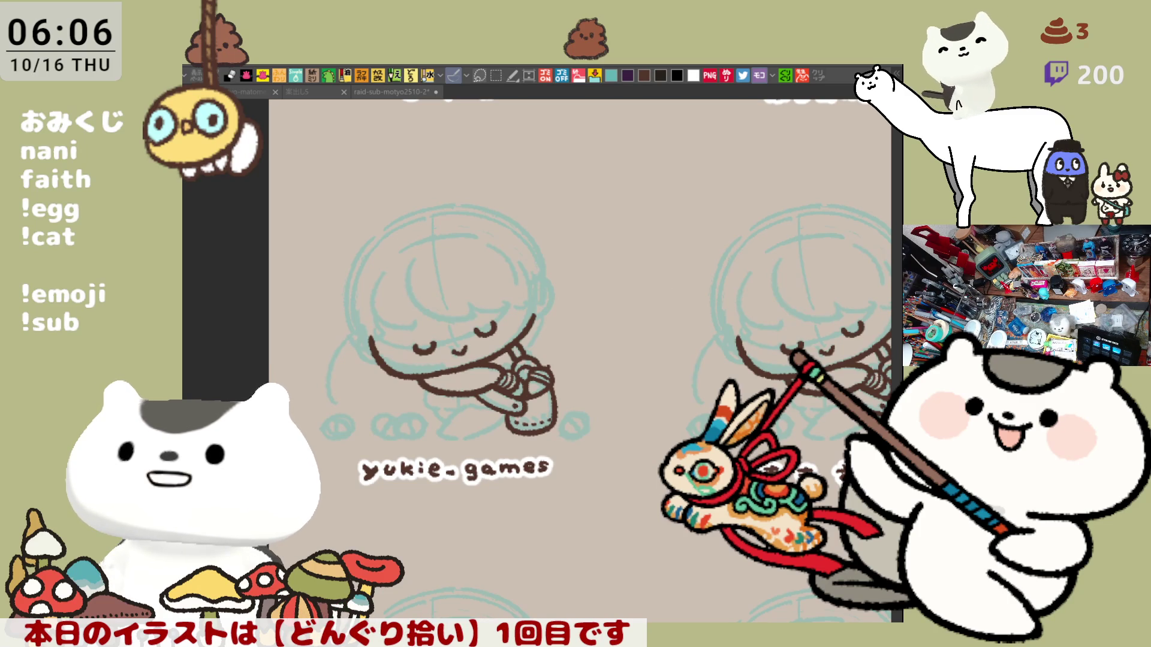
pyautogui.scroll(5, 495, 510)
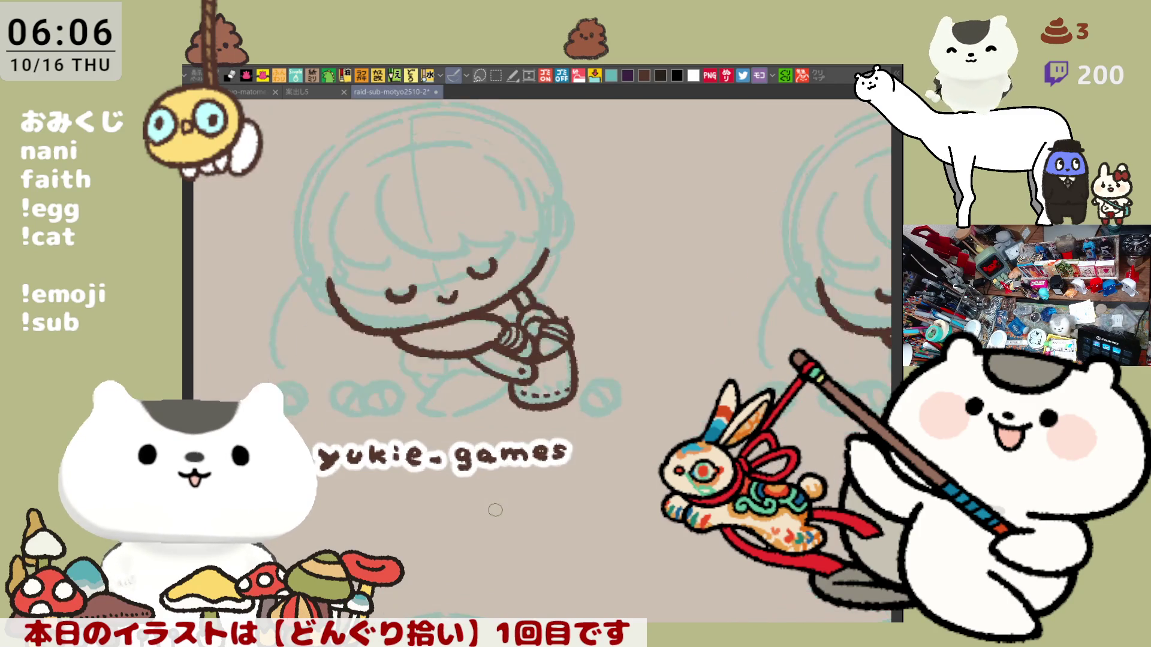
pyautogui.scroll(1, 495, 510)
pyautogui.moveTo(420, 180); pyautogui.dragTo(469, 423)
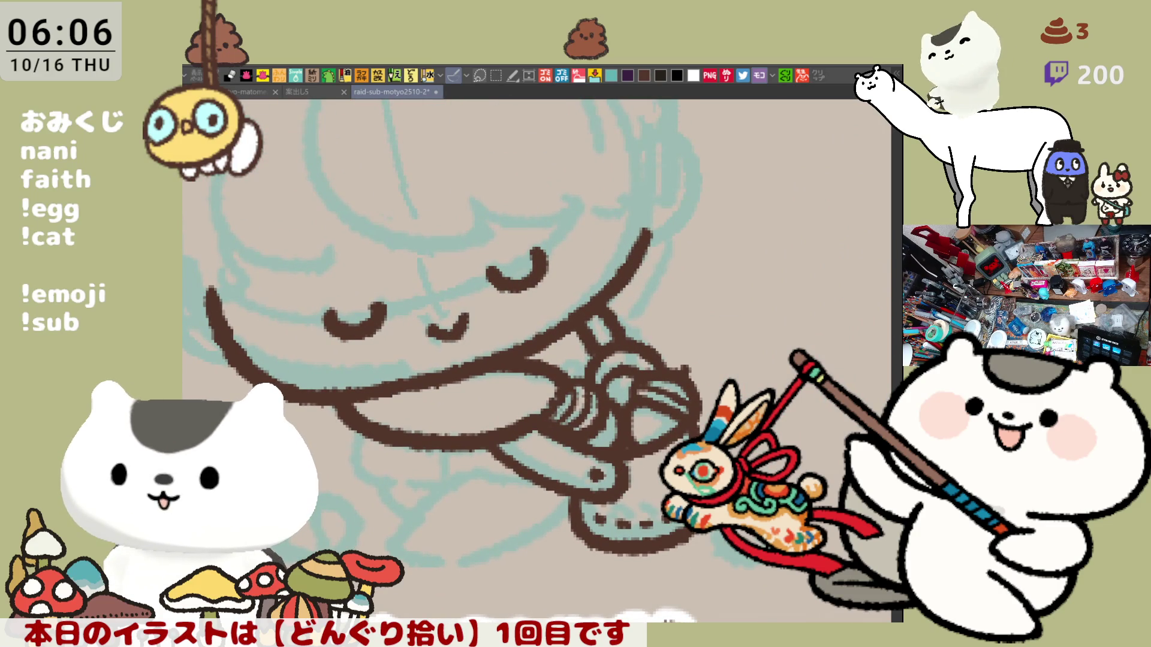
# - Ink a curved brown hair strand on the girl's head and an angled strand left of her face
pyautogui.moveTo(552, 282); pyautogui.dragTo(647, 426)
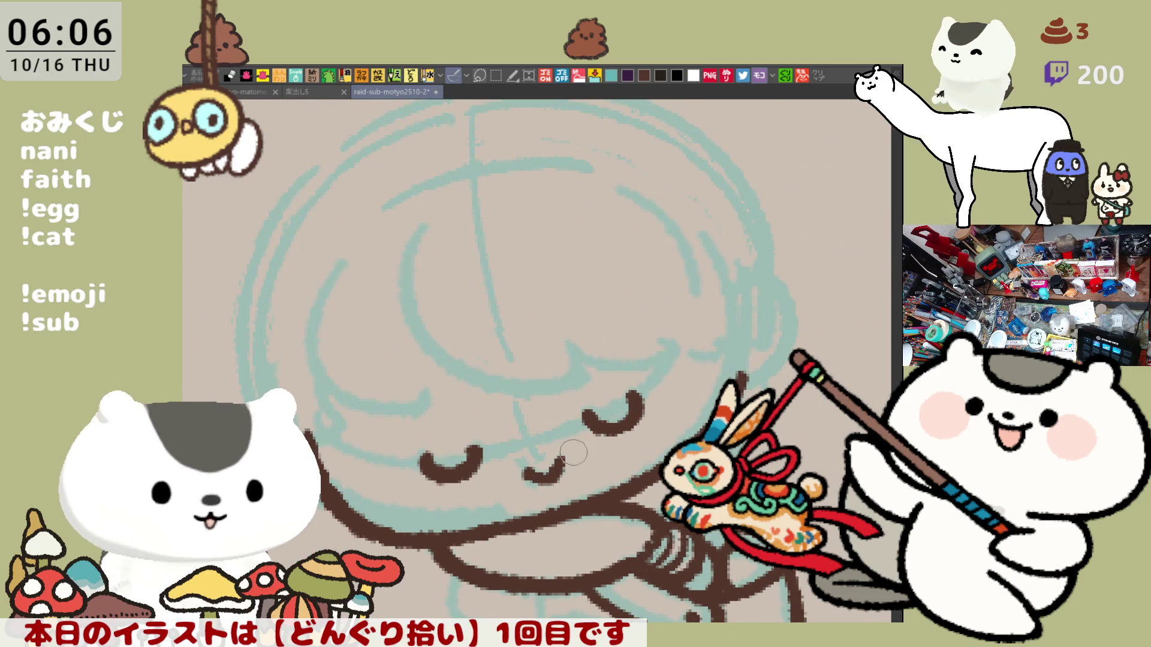
pyautogui.moveTo(505, 219); pyautogui.dragTo(524, 390)
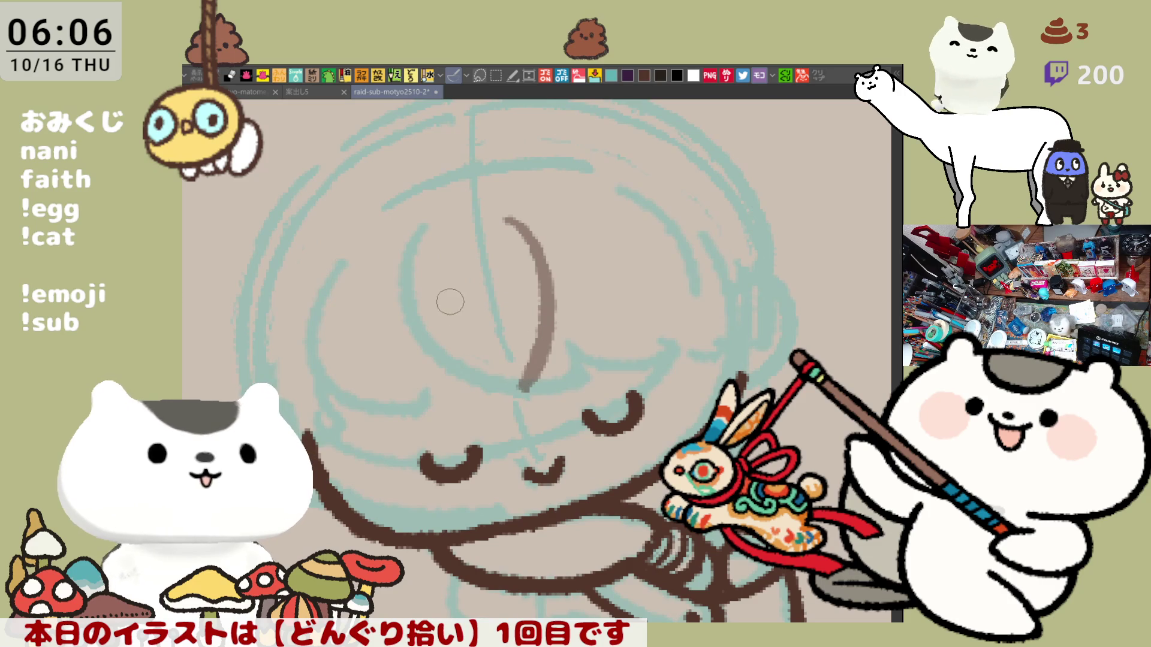
pyautogui.moveTo(412, 317)
pyautogui.mouseDown()
pyautogui.moveTo(411, 419)
pyautogui.moveTo(542, 367)
pyautogui.mouseUp()
pyautogui.hotkey('ctrl', 'z')
pyautogui.hotkey('ctrl', 'z')
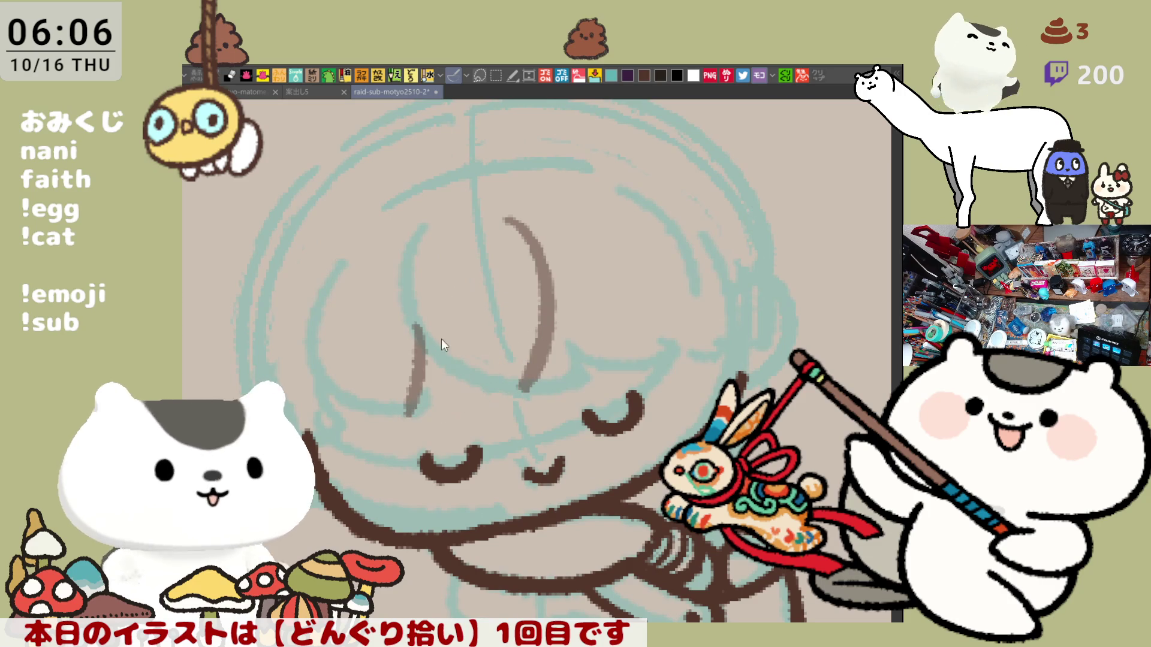
pyautogui.moveTo(407, 305)
pyautogui.mouseDown()
pyautogui.moveTo(404, 412)
pyautogui.moveTo(541, 368)
pyautogui.mouseUp()
pyautogui.hotkey('ctrl', 'z')
pyautogui.moveTo(403, 412); pyautogui.dragTo(495, 393)
pyautogui.hotkey('ctrl', 'z')
pyautogui.moveTo(405, 421); pyautogui.dragTo(532, 382)
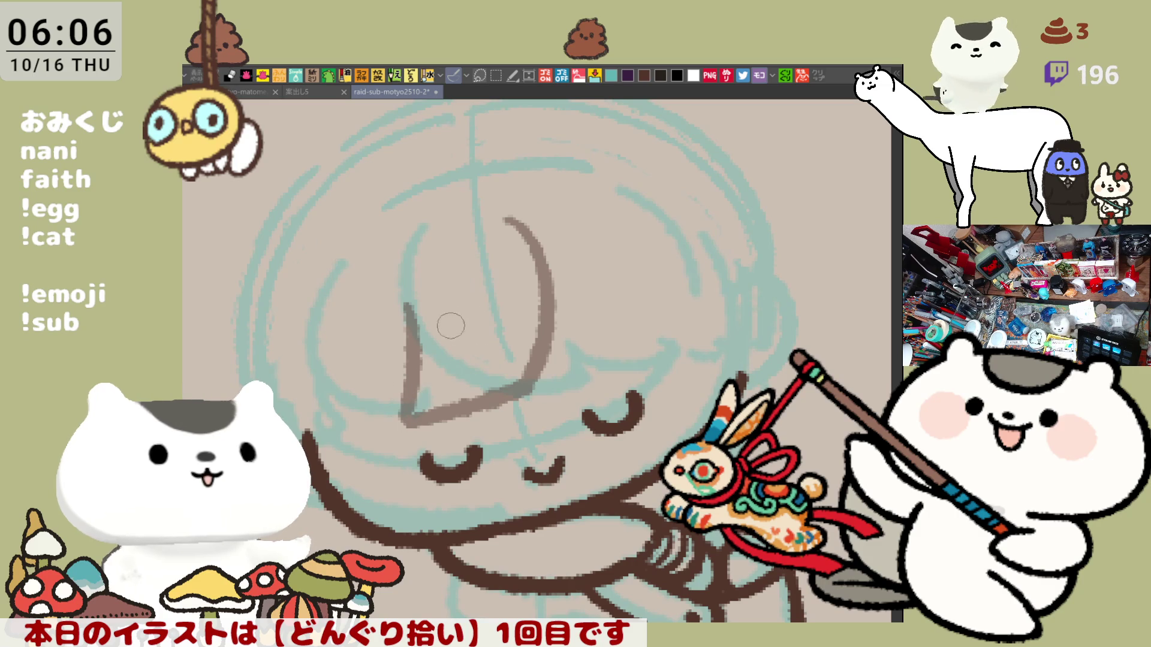
# - Ink the long and short curved strands of the right-hand fringe
pyautogui.moveTo(506, 278); pyautogui.dragTo(495, 381)
pyautogui.hotkey('ctrl', 'z')
pyautogui.moveTo(522, 288); pyautogui.dragTo(503, 393)
pyautogui.hotkey('ctrl', 'z')
pyautogui.moveTo(523, 285)
pyautogui.mouseDown()
pyautogui.moveTo(492, 386)
pyautogui.moveTo(528, 321)
pyautogui.moveTo(491, 392)
pyautogui.mouseUp()
pyautogui.hotkey('ctrl', 'z')
pyautogui.hotkey('ctrl', 'z')
pyautogui.hotkey('ctrl', 'z')
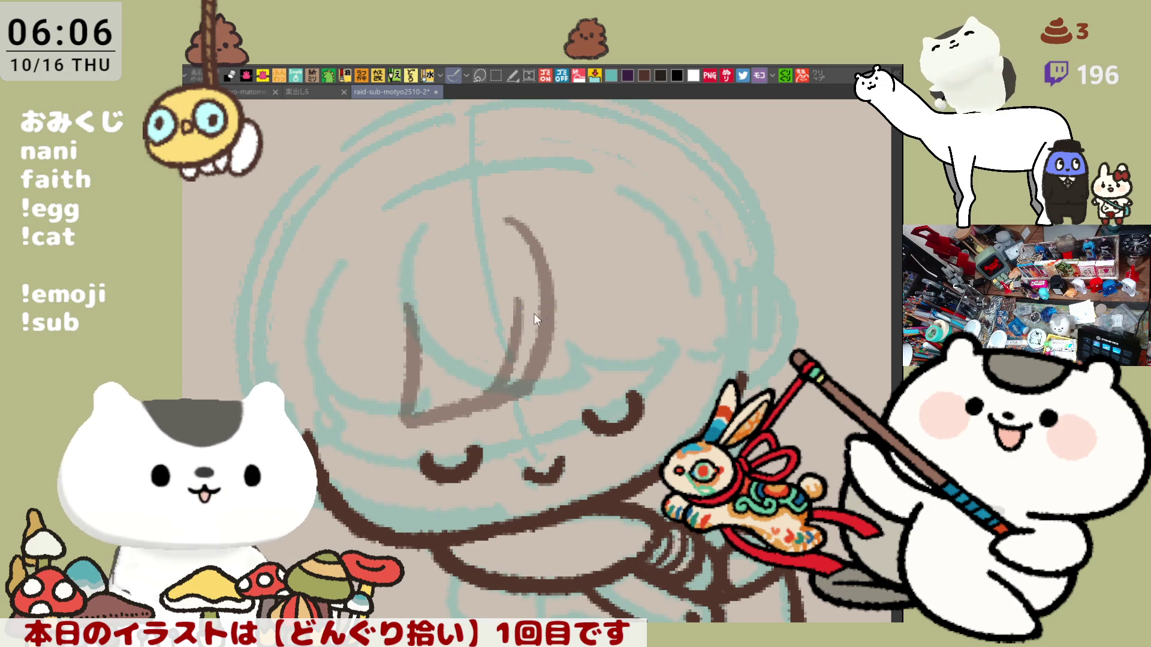
pyautogui.moveTo(526, 234); pyautogui.dragTo(586, 323)
pyautogui.moveTo(509, 223); pyautogui.dragTo(572, 362)
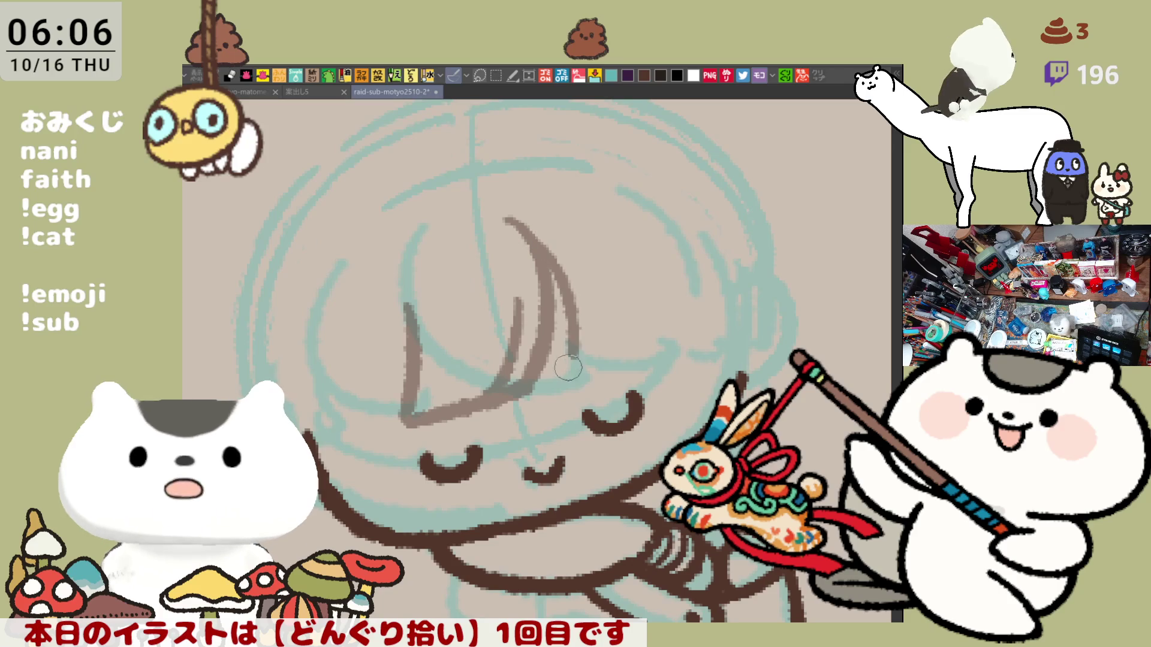
pyautogui.moveTo(581, 253)
pyautogui.mouseDown()
pyautogui.moveTo(602, 300)
pyautogui.moveTo(573, 362)
pyautogui.mouseUp()
pyautogui.hotkey('ctrl', 'z')
pyautogui.hotkey('ctrl', 'z')
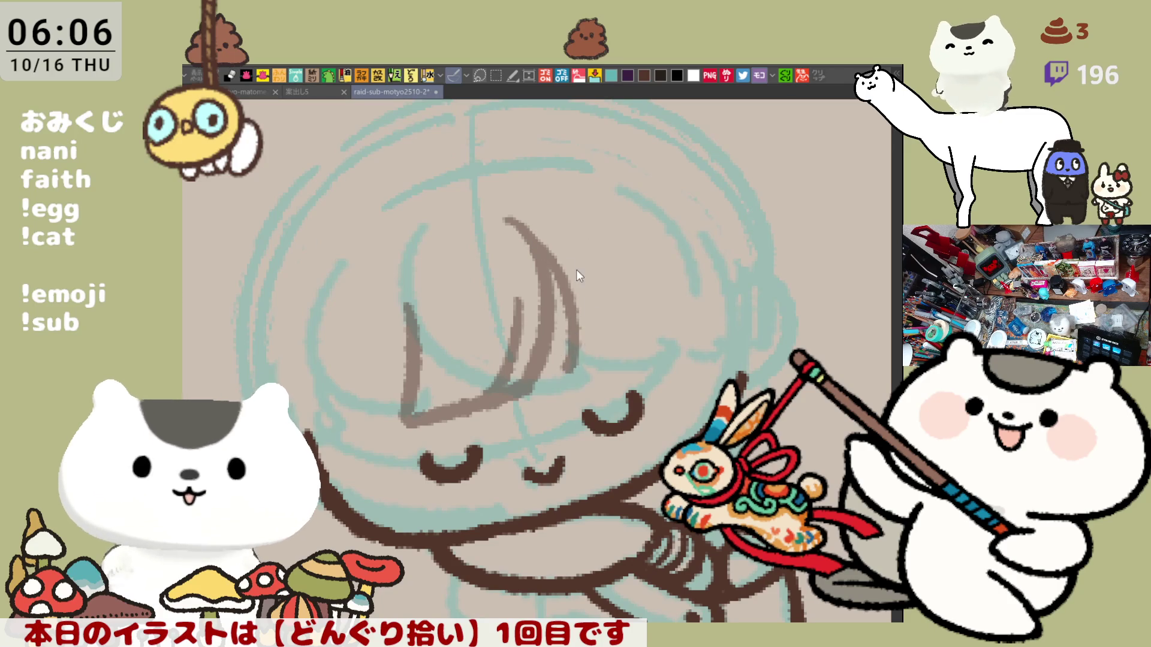
pyautogui.moveTo(527, 240); pyautogui.dragTo(584, 384)
pyautogui.moveTo(599, 290); pyautogui.dragTo(582, 371)
pyautogui.hotkey('ctrl', 'z')
pyautogui.hotkey('ctrl', 'z')
pyautogui.moveTo(511, 234)
pyautogui.mouseDown()
pyautogui.moveTo(547, 269)
pyautogui.moveTo(577, 384)
pyautogui.mouseUp()
pyautogui.moveTo(605, 309); pyautogui.dragTo(577, 381)
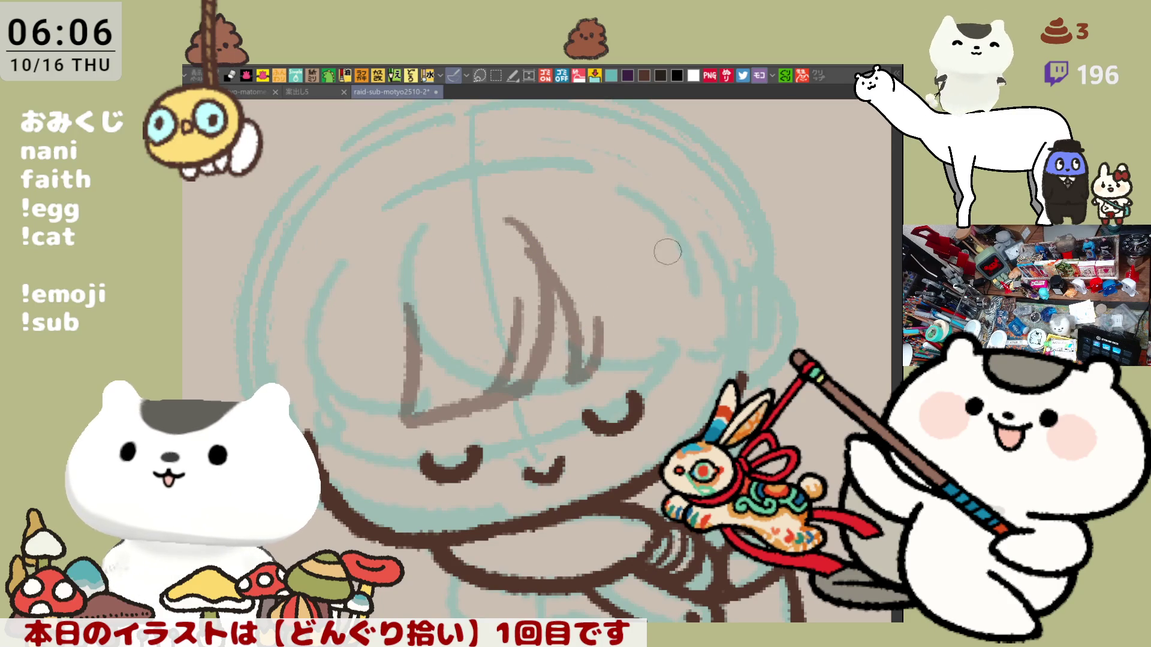
# - Add brown bang strands beside the earlier left bang line
pyautogui.moveTo(386, 420); pyautogui.dragTo(317, 439)
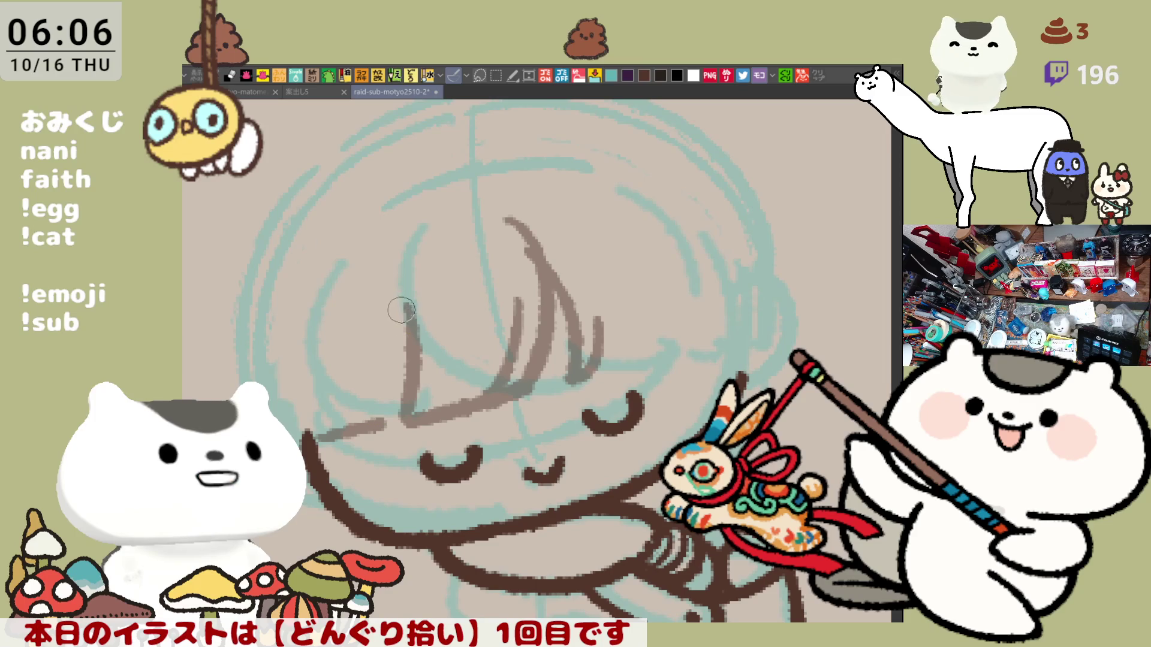
pyautogui.moveTo(400, 306); pyautogui.dragTo(378, 420)
pyautogui.hotkey('ctrl', 'z')
pyautogui.moveTo(408, 303); pyautogui.dragTo(377, 426)
pyautogui.hotkey('ctrl', 'z')
pyautogui.moveTo(407, 300)
pyautogui.mouseDown()
pyautogui.moveTo(375, 436)
pyautogui.moveTo(351, 435)
pyautogui.mouseUp()
pyautogui.moveTo(374, 357); pyautogui.dragTo(353, 432)
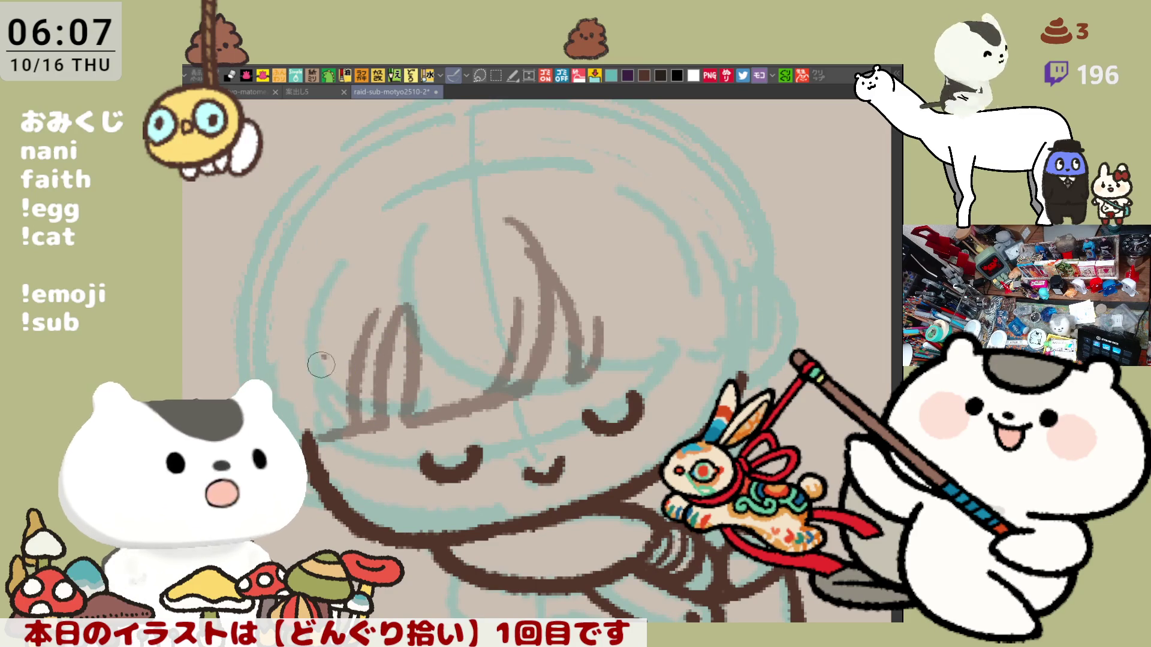
# - Draw the outer left strands of the bangs down the side of her head
pyautogui.moveTo(324, 302); pyautogui.dragTo(310, 360)
pyautogui.hotkey('ctrl', 'z')
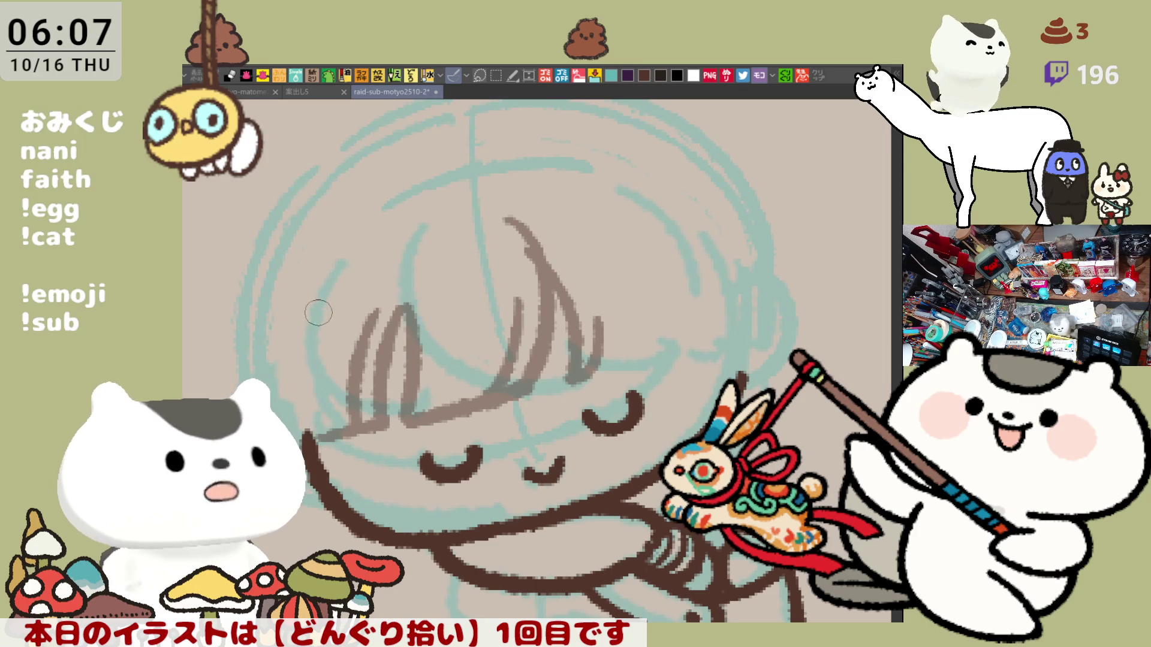
pyautogui.moveTo(318, 312); pyautogui.dragTo(287, 392)
pyautogui.hotkey('ctrl', 'z')
pyautogui.moveTo(333, 307); pyautogui.dragTo(313, 359)
pyautogui.hotkey('ctrl', 'z')
pyautogui.moveTo(333, 309)
pyautogui.mouseDown()
pyautogui.moveTo(312, 422)
pyautogui.moveTo(386, 407)
pyautogui.moveTo(426, 372)
pyautogui.moveTo(336, 244)
pyautogui.moveTo(308, 365)
pyautogui.mouseUp()
pyautogui.hotkey('ctrl', 'z')
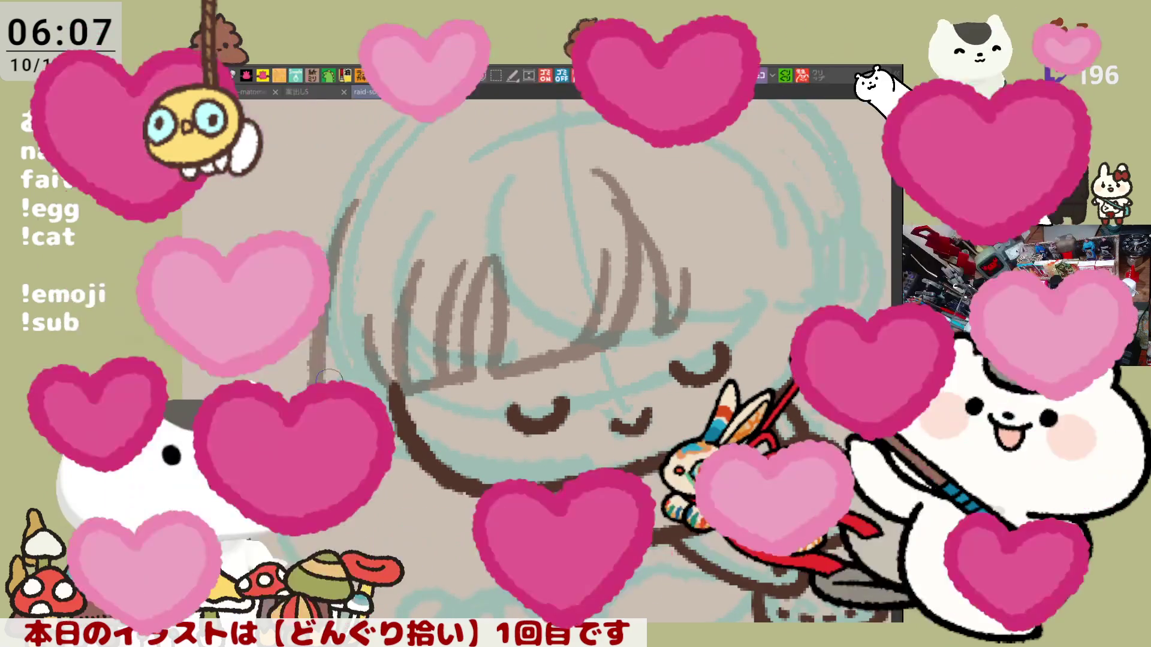
pyautogui.scroll(-2, 336, 372)
pyautogui.scroll(2, 419, 359)
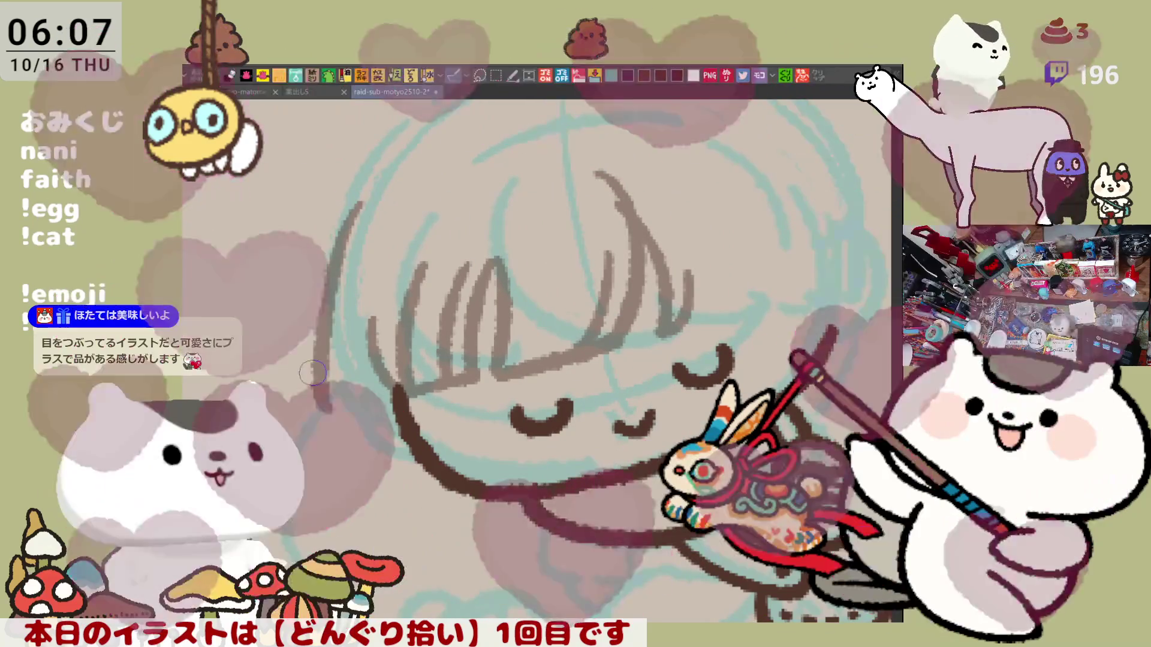
pyautogui.moveTo(335, 280); pyautogui.dragTo(273, 413)
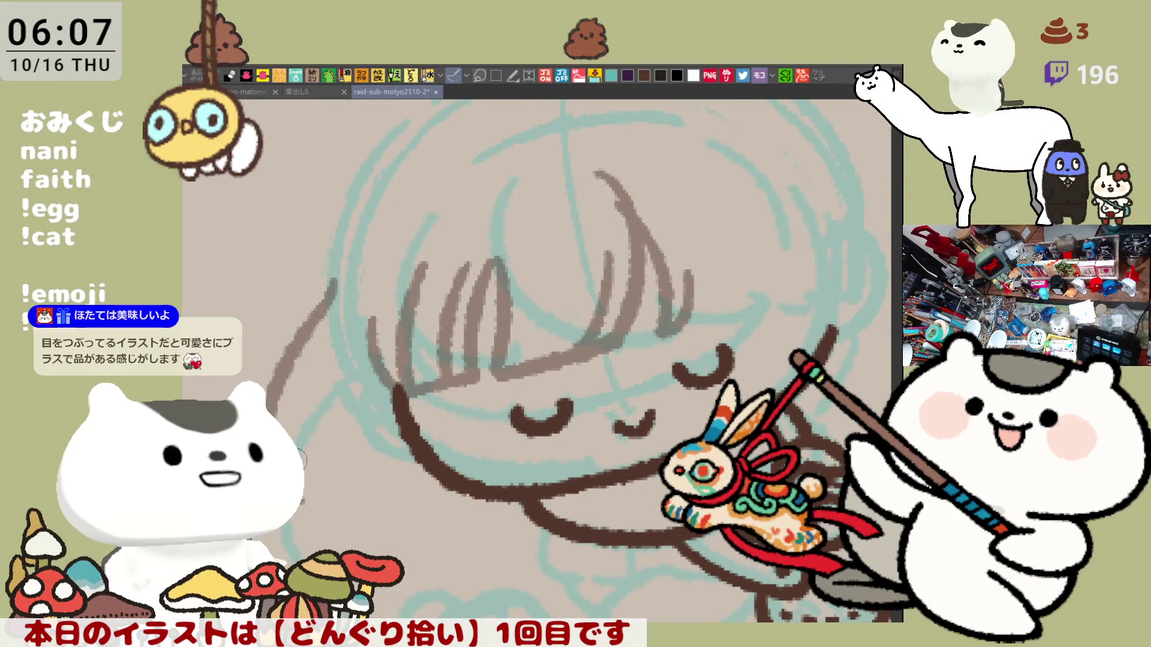
pyautogui.hotkey('ctrl', 'z')
pyautogui.moveTo(334, 279); pyautogui.dragTo(268, 404)
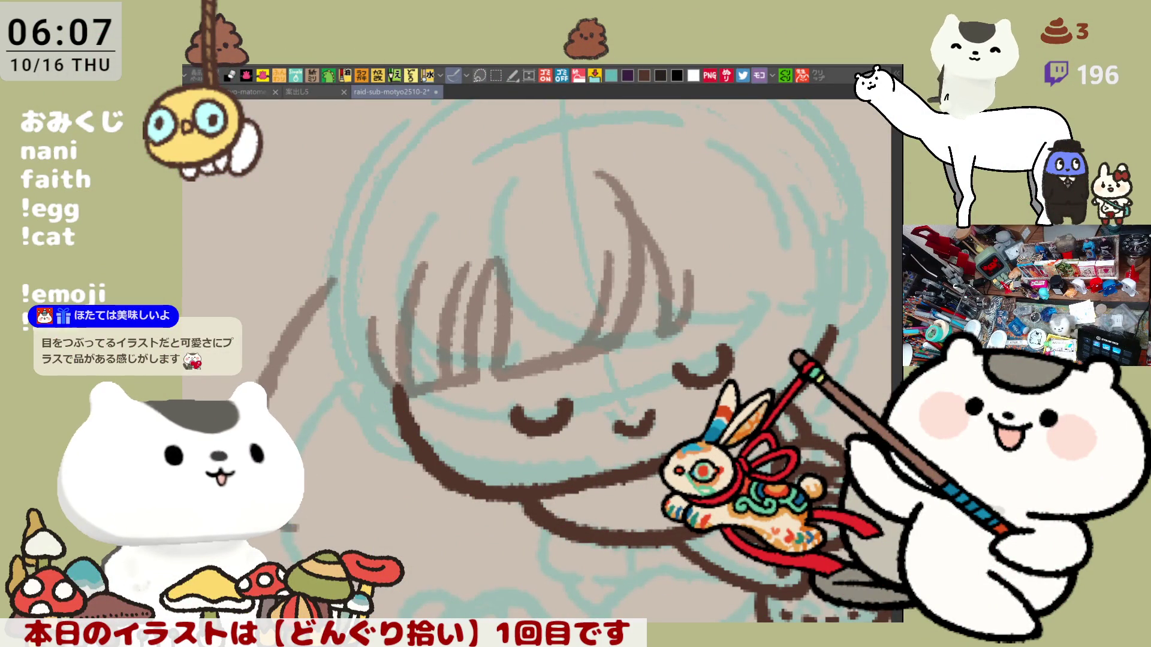
pyautogui.hotkey('ctrl', 'z')
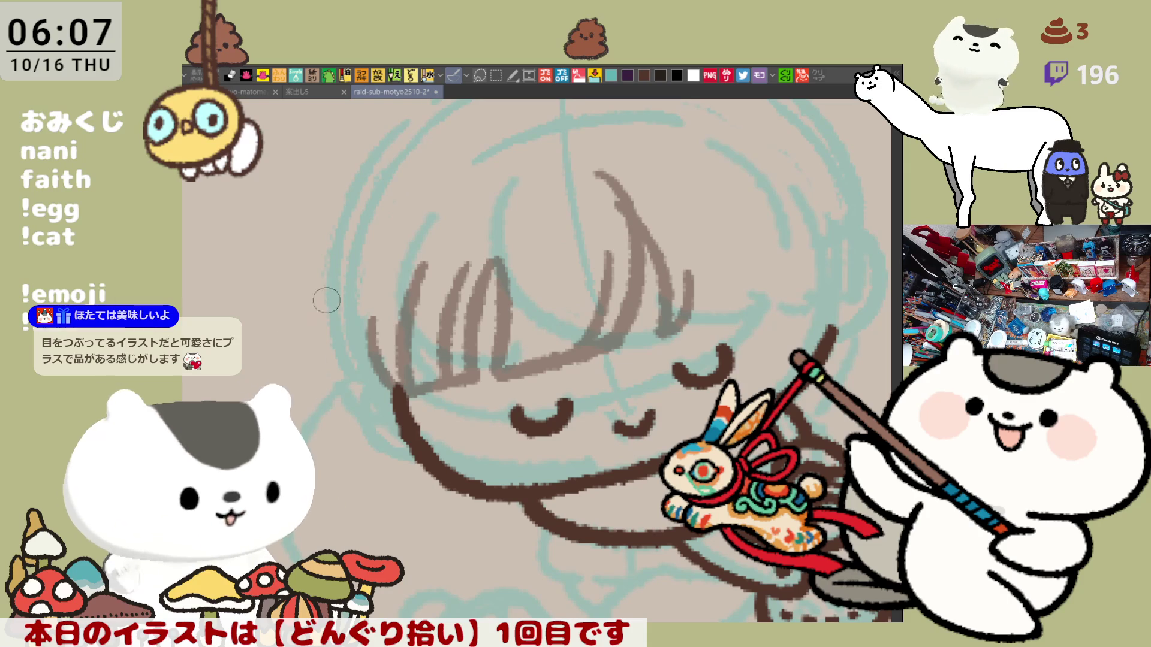
pyautogui.moveTo(343, 254); pyautogui.dragTo(293, 351)
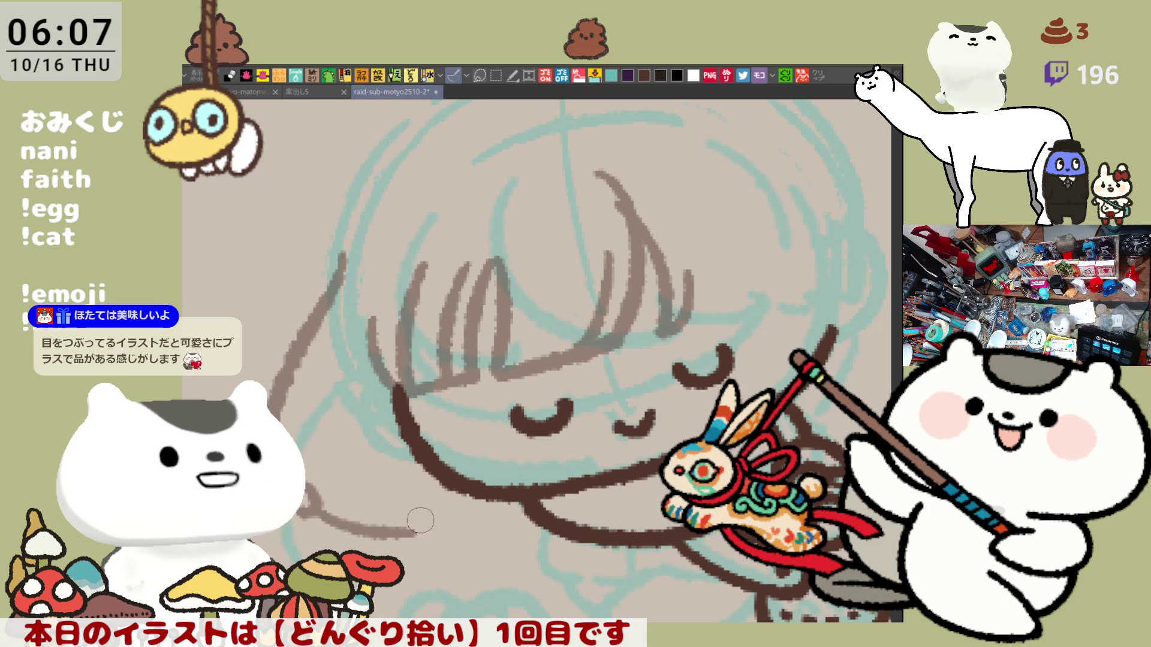
# - Draw the chin line under her face and extend it to the right
pyautogui.moveTo(309, 510); pyautogui.dragTo(408, 526)
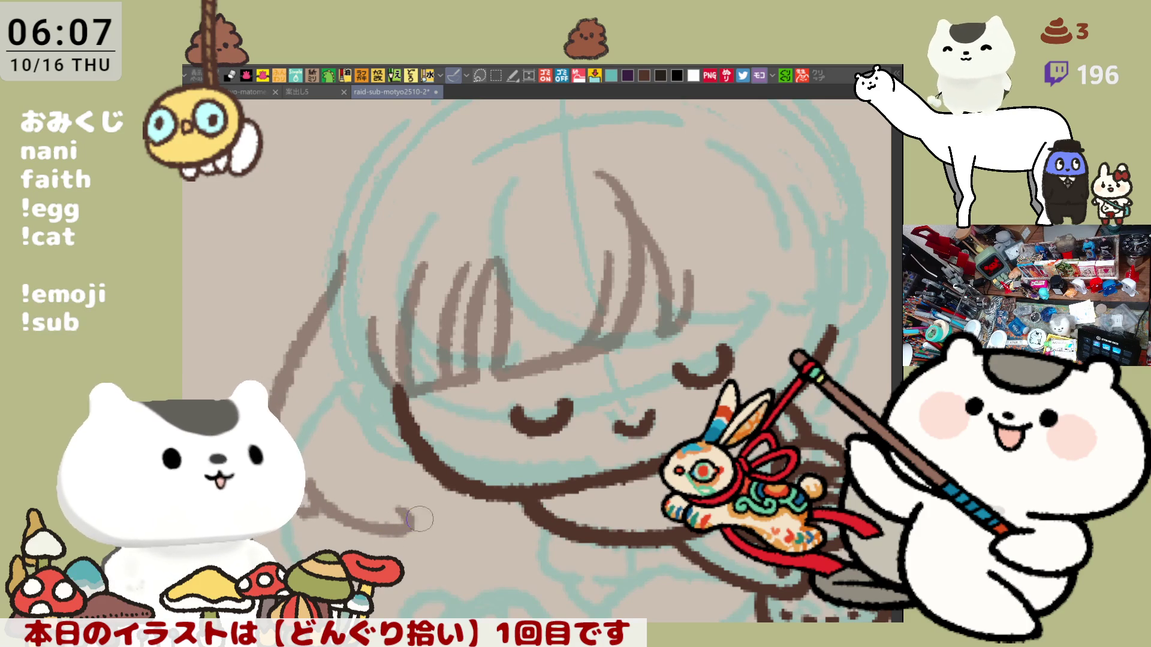
pyautogui.moveTo(396, 520); pyautogui.dragTo(489, 542)
pyautogui.hotkey('ctrl', 'z')
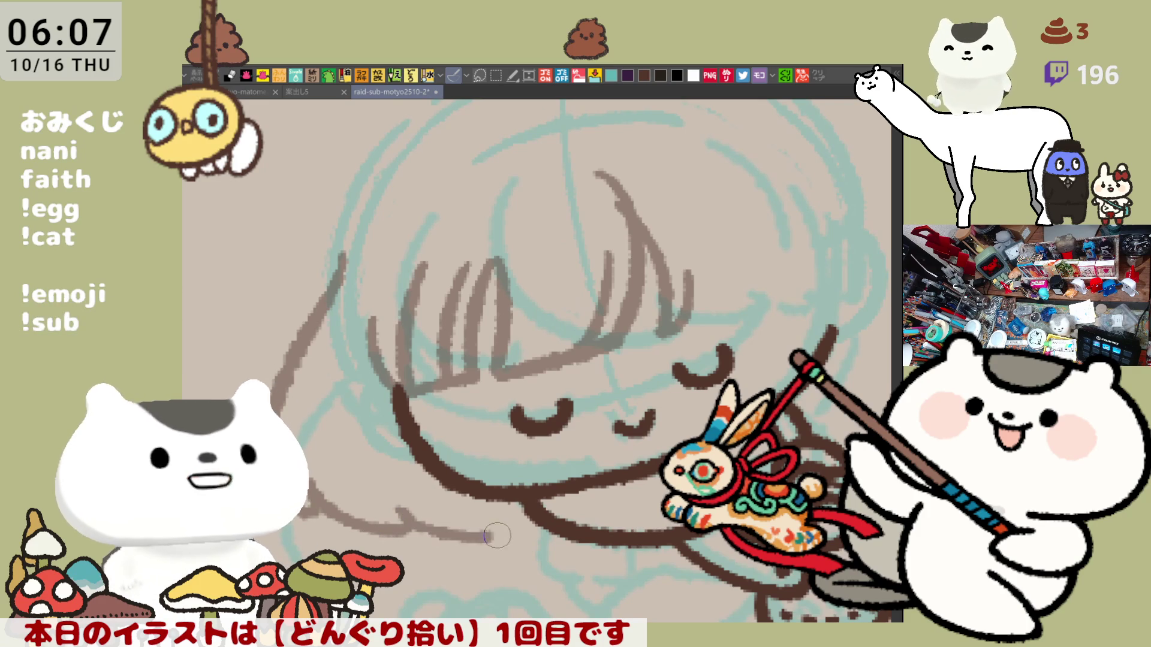
pyautogui.moveTo(411, 521); pyautogui.dragTo(533, 542)
pyautogui.hotkey('ctrl', 'z')
pyautogui.moveTo(413, 520); pyautogui.dragTo(539, 545)
# - Check the whole face in a mirrored view and begin a flower petal arc atop her head
pyautogui.hotkey('ctrl', '0')
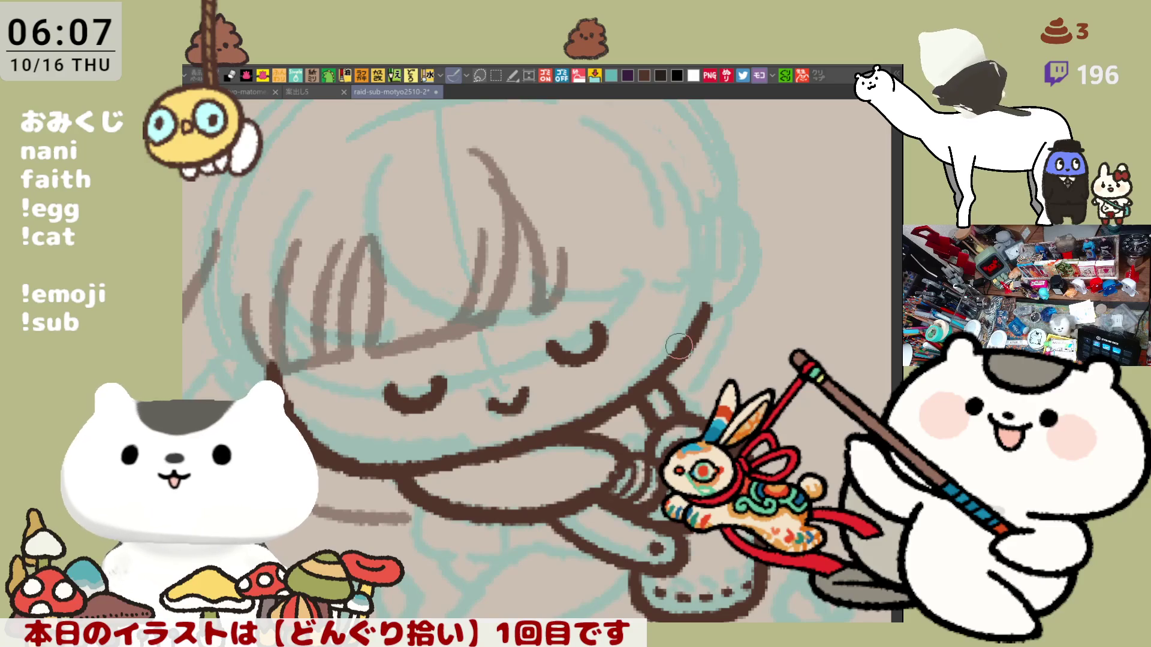
pyautogui.press('-')
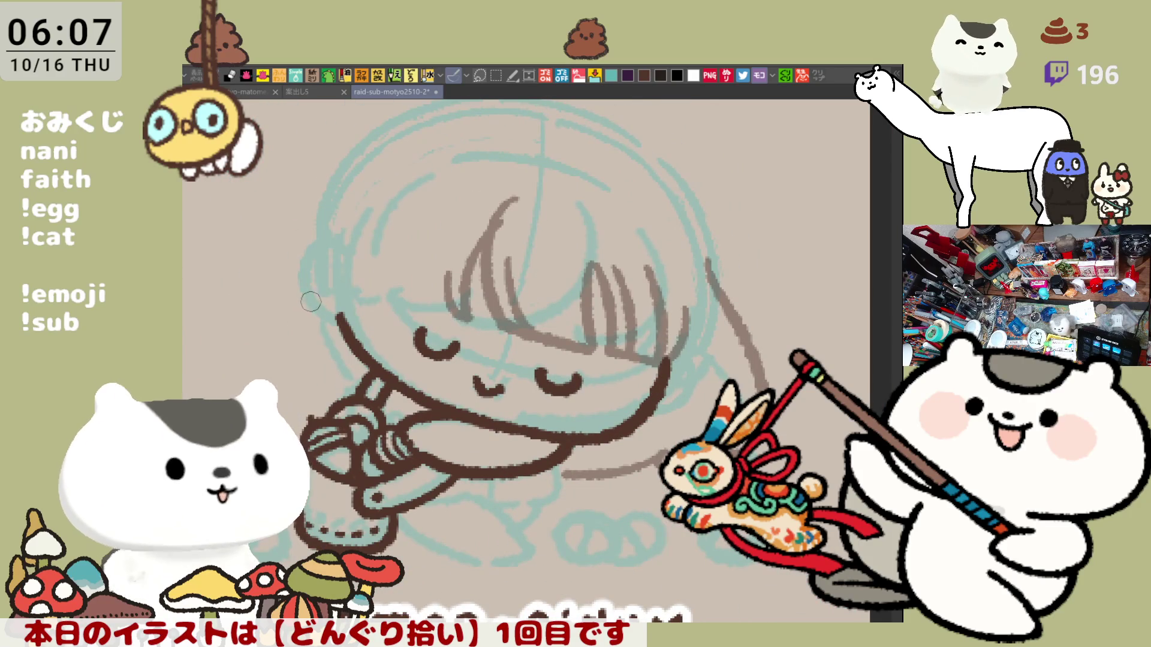
pyautogui.moveTo(320, 278)
pyautogui.mouseDown()
pyautogui.moveTo(367, 395)
pyautogui.moveTo(321, 311)
pyautogui.moveTo(362, 389)
pyautogui.mouseUp()
pyautogui.hotkey('ctrl', 'z')
pyautogui.press('h')
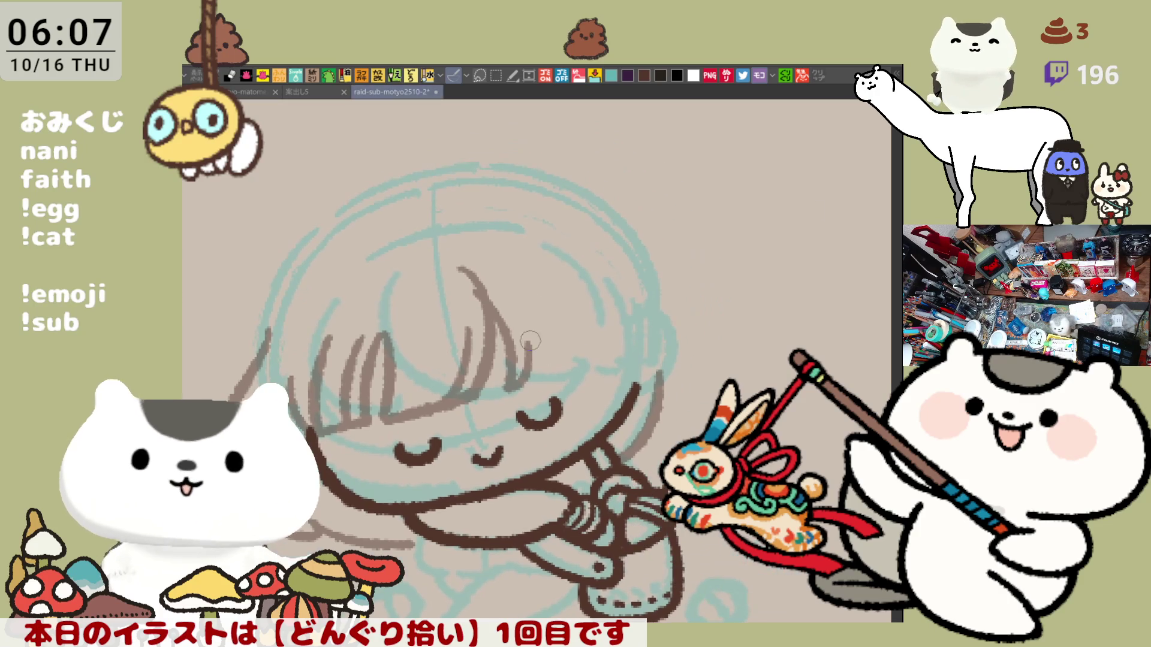
pyautogui.moveTo(556, 250)
pyautogui.mouseDown()
pyautogui.moveTo(572, 213)
pyautogui.moveTo(596, 245)
pyautogui.mouseUp()
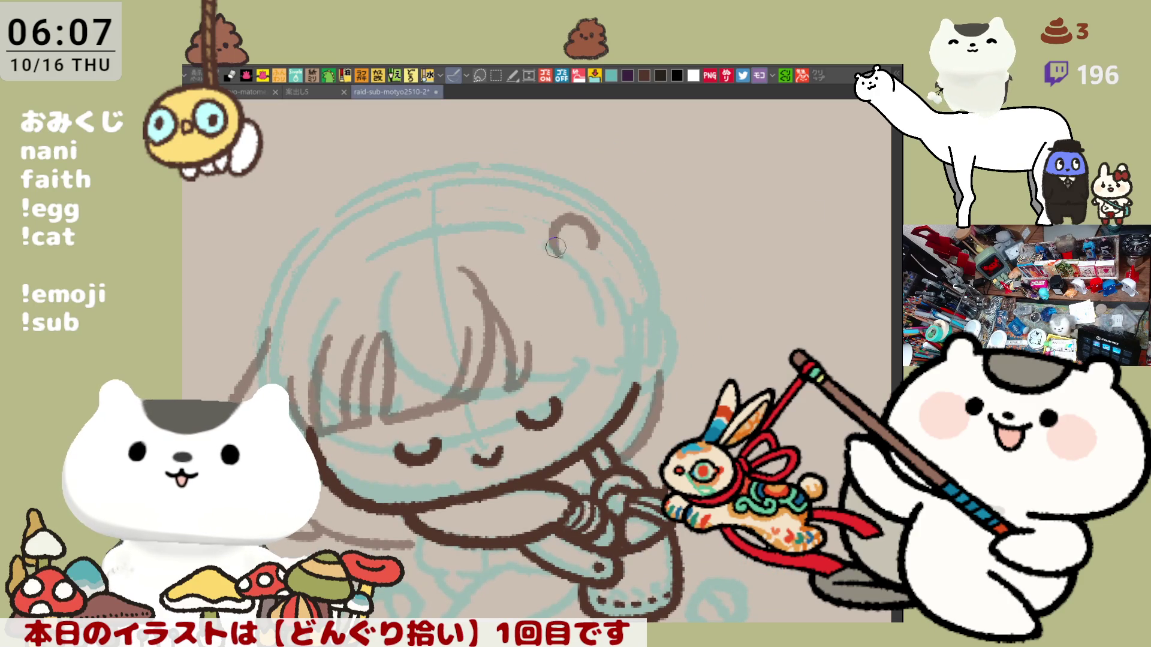
# - Ink the flower's petal bumps and centre details, then start a hair strand below it
pyautogui.moveTo(556, 247)
pyautogui.mouseDown()
pyautogui.moveTo(524, 276)
pyautogui.moveTo(554, 282)
pyautogui.moveTo(591, 224)
pyautogui.moveTo(626, 297)
pyautogui.mouseUp()
pyautogui.hotkey('ctrl', 'z')
pyautogui.hotkey('ctrl', 'z')
pyautogui.hotkey('ctrl', 'z')
pyautogui.moveTo(597, 257)
pyautogui.mouseDown()
pyautogui.moveTo(611, 243)
pyautogui.moveTo(605, 296)
pyautogui.moveTo(520, 270)
pyautogui.moveTo(557, 292)
pyautogui.mouseUp()
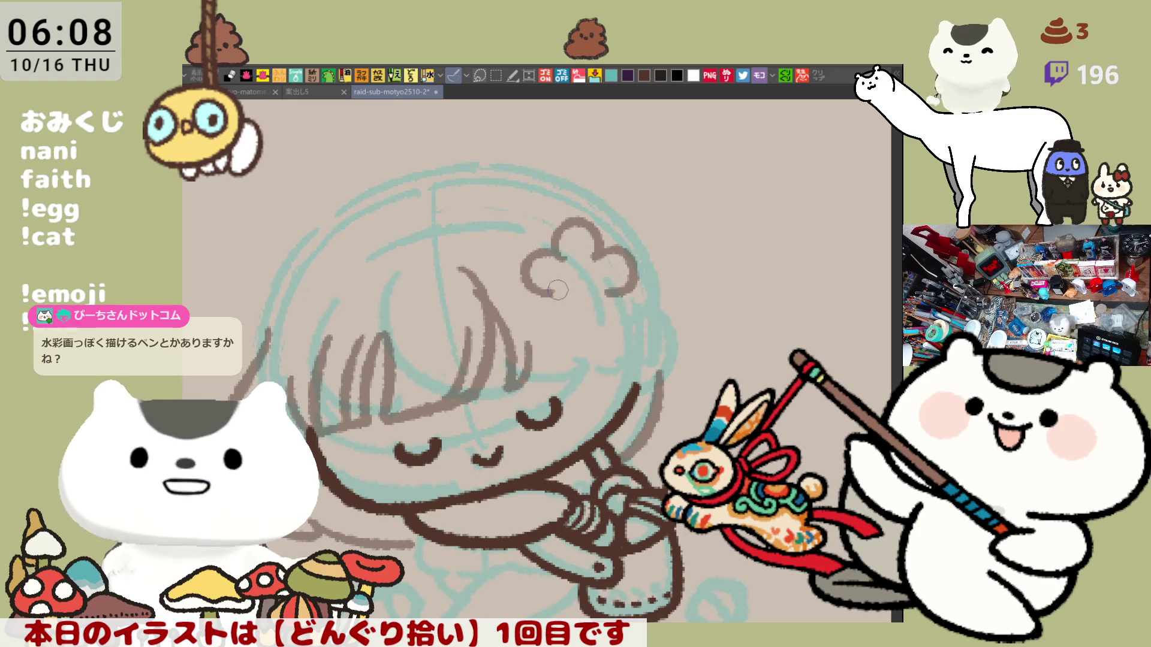
pyautogui.moveTo(542, 285)
pyautogui.mouseDown()
pyautogui.moveTo(576, 321)
pyautogui.moveTo(603, 299)
pyautogui.moveTo(606, 326)
pyautogui.moveTo(579, 311)
pyautogui.mouseUp()
pyautogui.hotkey('ctrl', 'z')
pyautogui.moveTo(626, 282)
pyautogui.mouseDown()
pyautogui.moveTo(608, 327)
pyautogui.moveTo(586, 303)
pyautogui.mouseUp()
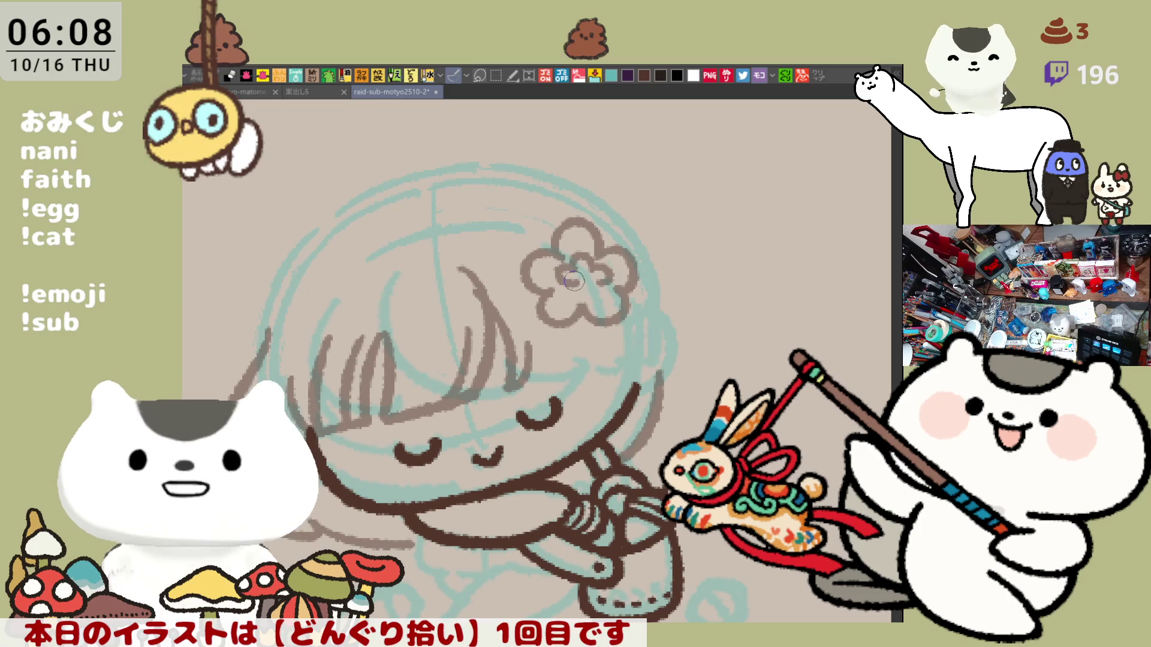
pyautogui.moveTo(575, 285)
pyautogui.mouseDown()
pyautogui.moveTo(596, 284)
pyautogui.moveTo(587, 294)
pyautogui.moveTo(596, 279)
pyautogui.moveTo(583, 286)
pyautogui.mouseUp()
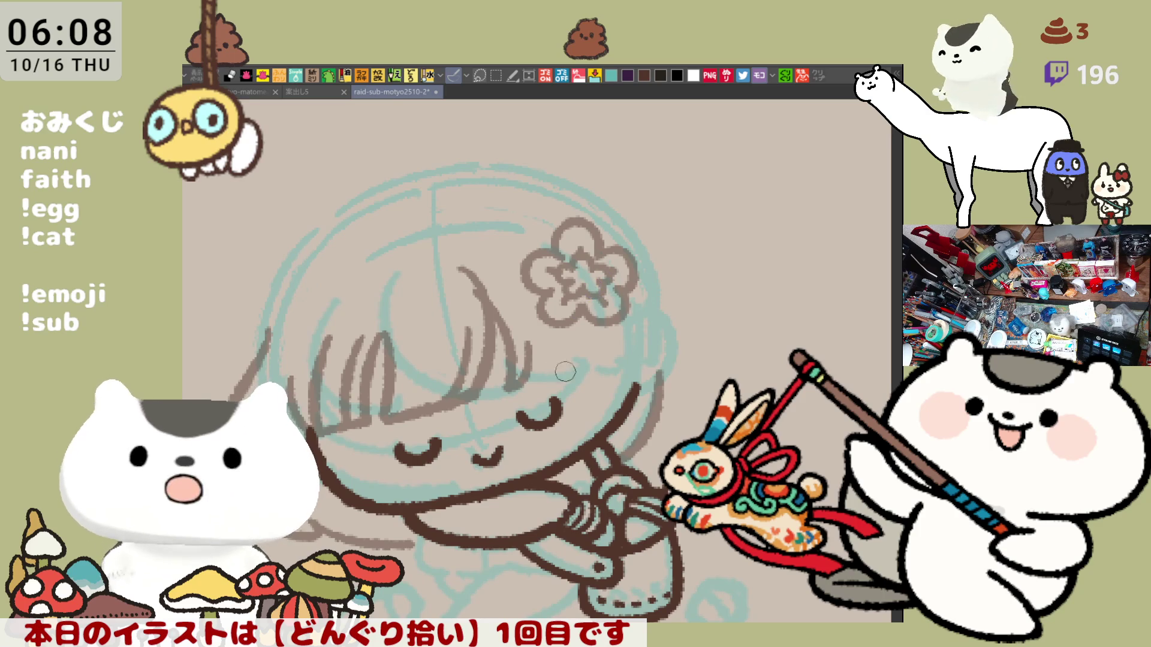
pyautogui.moveTo(528, 331); pyautogui.dragTo(599, 382)
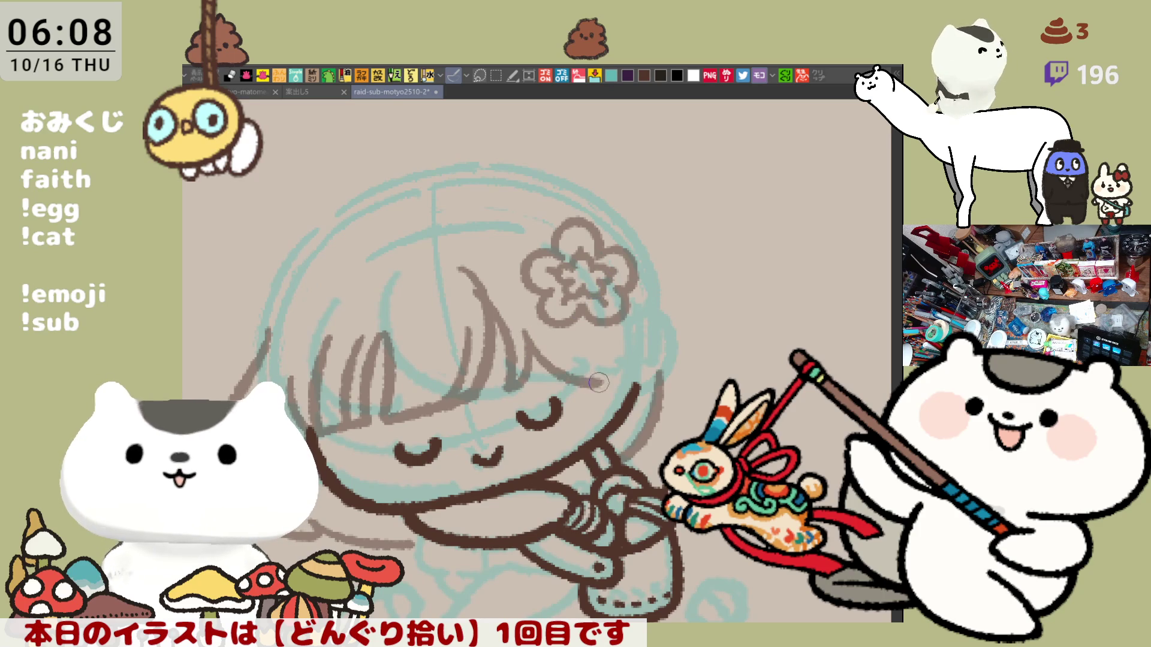
# - Redraw the hair strand sweeping down to the right below the flower
pyautogui.hotkey('ctrl', 'z')
pyautogui.moveTo(528, 339); pyautogui.dragTo(605, 378)
pyautogui.hotkey('ctrl', 'z')
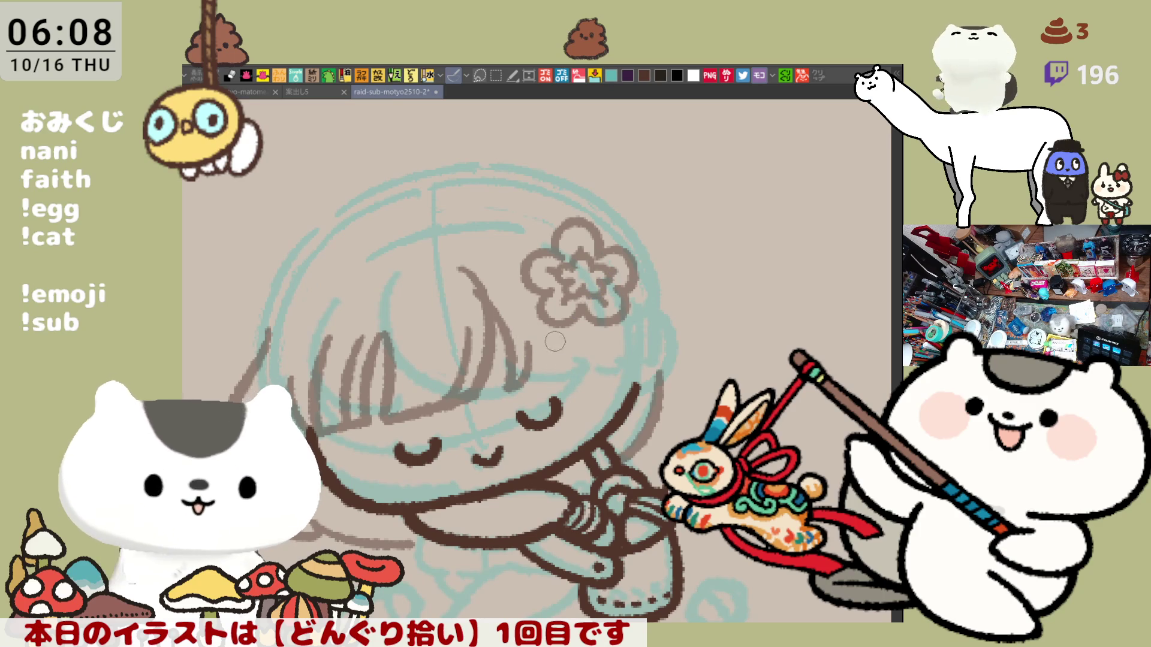
pyautogui.moveTo(529, 341); pyautogui.dragTo(601, 376)
# - Draw a vertical strand on the right side of the hair, retrying until it sits well
pyautogui.moveTo(593, 335); pyautogui.dragTo(601, 424)
pyautogui.hotkey('ctrl', 'z')
pyautogui.moveTo(593, 337); pyautogui.dragTo(599, 429)
pyautogui.hotkey('ctrl', 'z')
pyautogui.moveTo(592, 347); pyautogui.dragTo(599, 430)
pyautogui.hotkey('ctrl', 'z')
pyautogui.moveTo(590, 345); pyautogui.dragTo(601, 427)
pyautogui.hotkey('ctrl', 'z')
pyautogui.hotkey('ctrl', 'z')
pyautogui.moveTo(590, 354); pyautogui.dragTo(589, 432)
pyautogui.moveTo(620, 390); pyautogui.dragTo(610, 346)
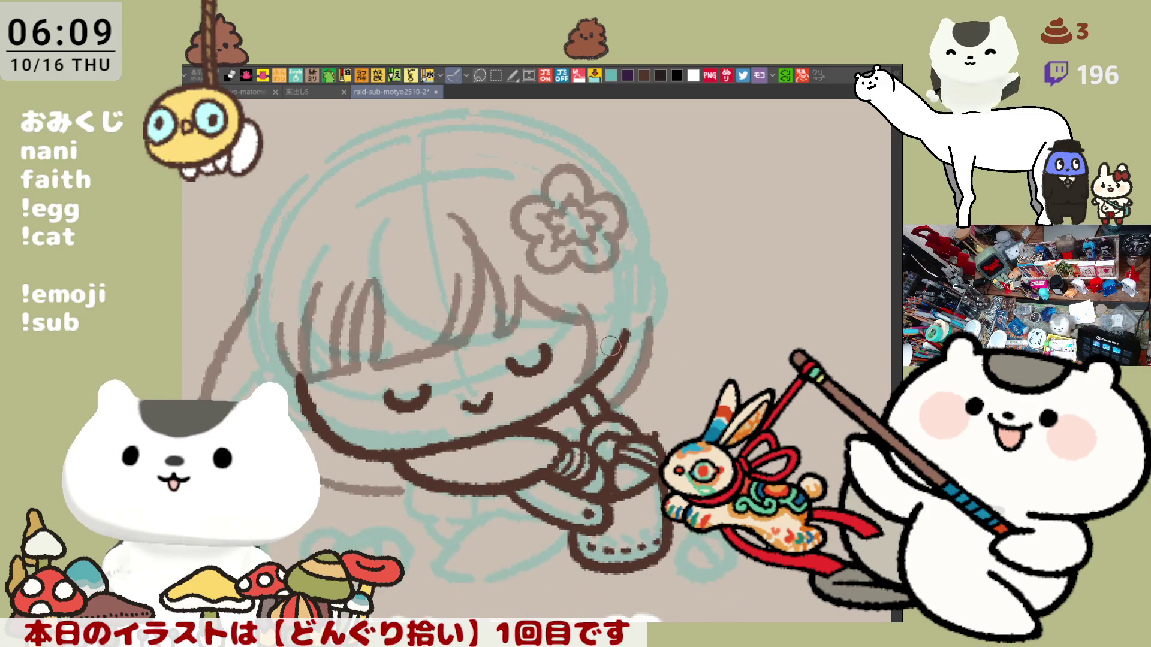
pyautogui.hotkey('ctrl', 'z')
pyautogui.moveTo(585, 306); pyautogui.dragTo(574, 383)
pyautogui.hotkey('ctrl', 'z')
pyautogui.hotkey('ctrl', 'z')
pyautogui.moveTo(577, 309); pyautogui.dragTo(574, 383)
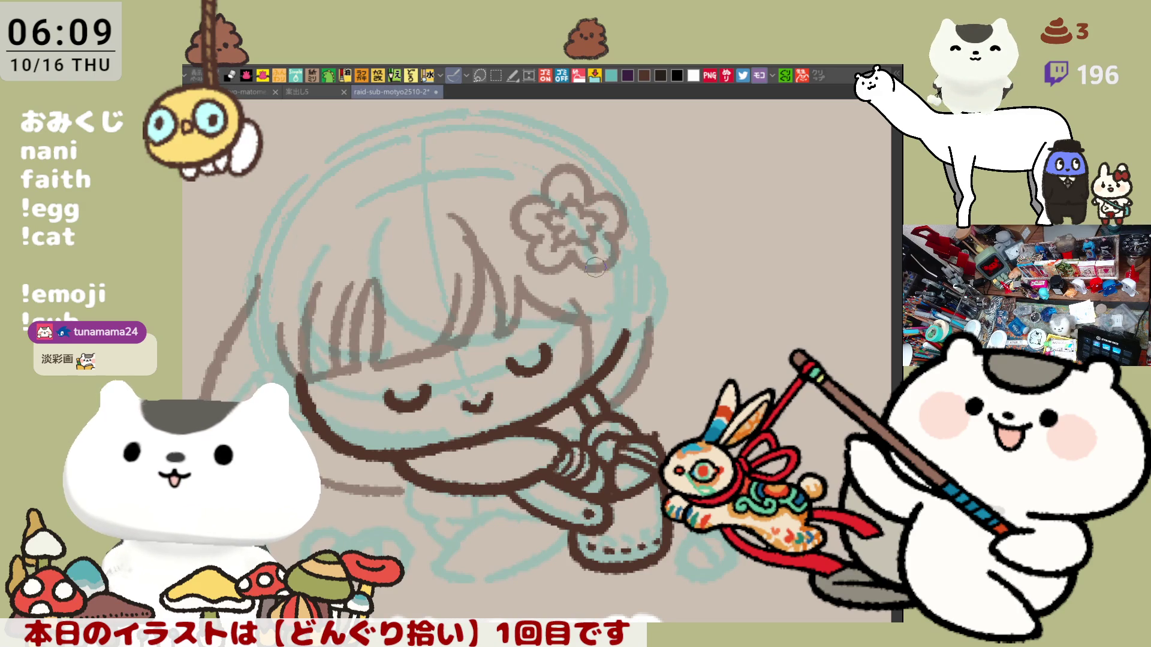
# - Add small loop blossoms trailing beneath the flower and save the drawing
pyautogui.moveTo(602, 267)
pyautogui.mouseDown()
pyautogui.moveTo(611, 276)
pyautogui.moveTo(590, 303)
pyautogui.moveTo(629, 282)
pyautogui.moveTo(638, 320)
pyautogui.moveTo(632, 312)
pyautogui.mouseUp()
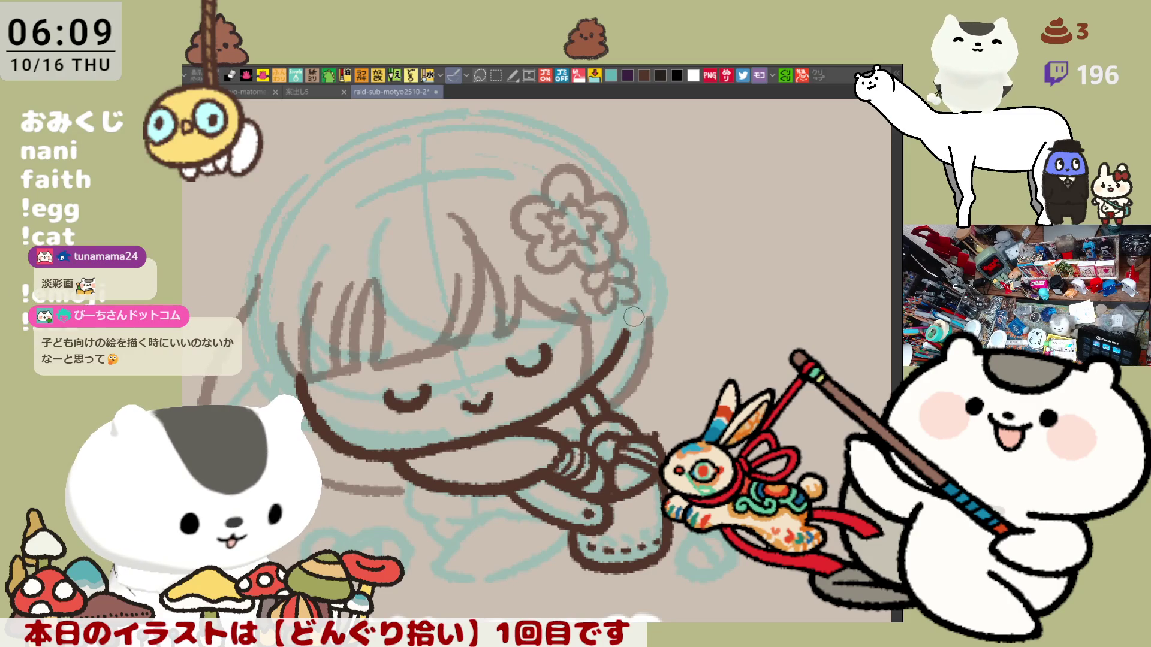
pyautogui.moveTo(626, 300)
pyautogui.mouseDown()
pyautogui.moveTo(608, 323)
pyautogui.moveTo(619, 319)
pyautogui.mouseUp()
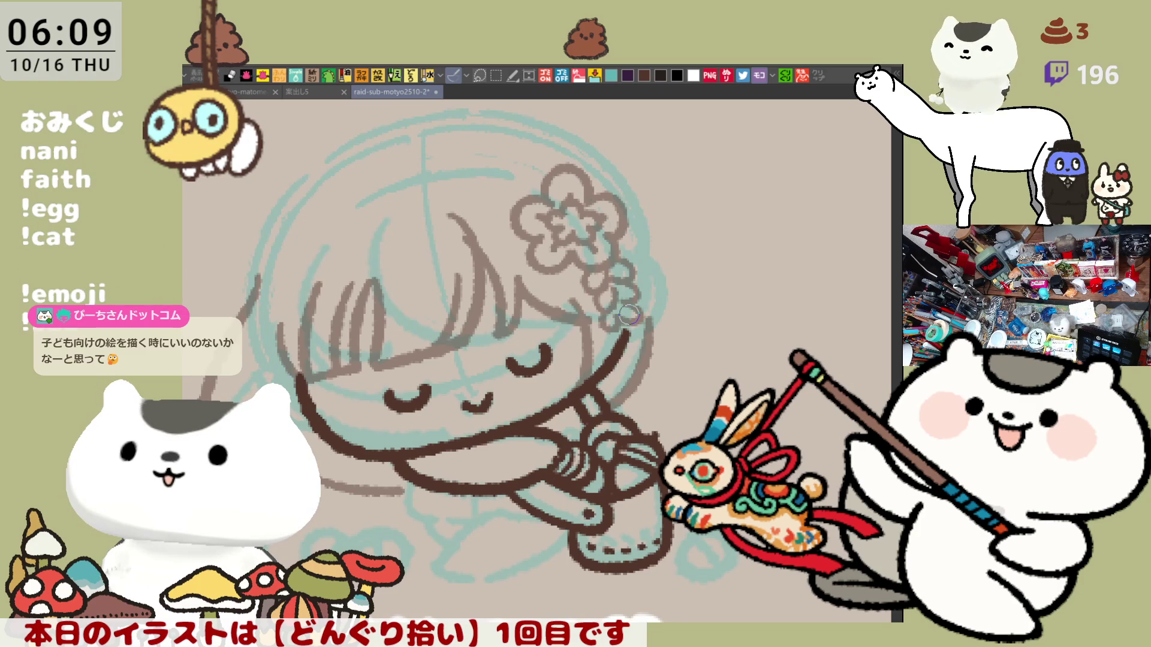
pyautogui.hotkey('ctrl', 's')
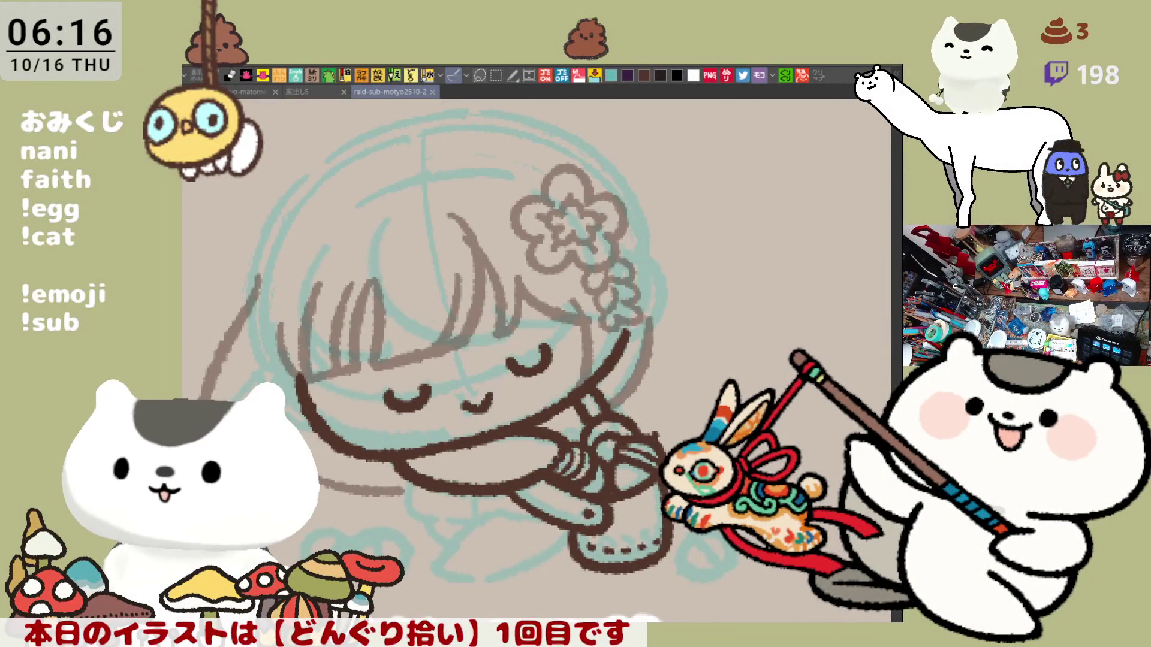
# - Scroll down the canvas over the girl's finished brown line art
pyautogui.scroll(-3, 663, 298)
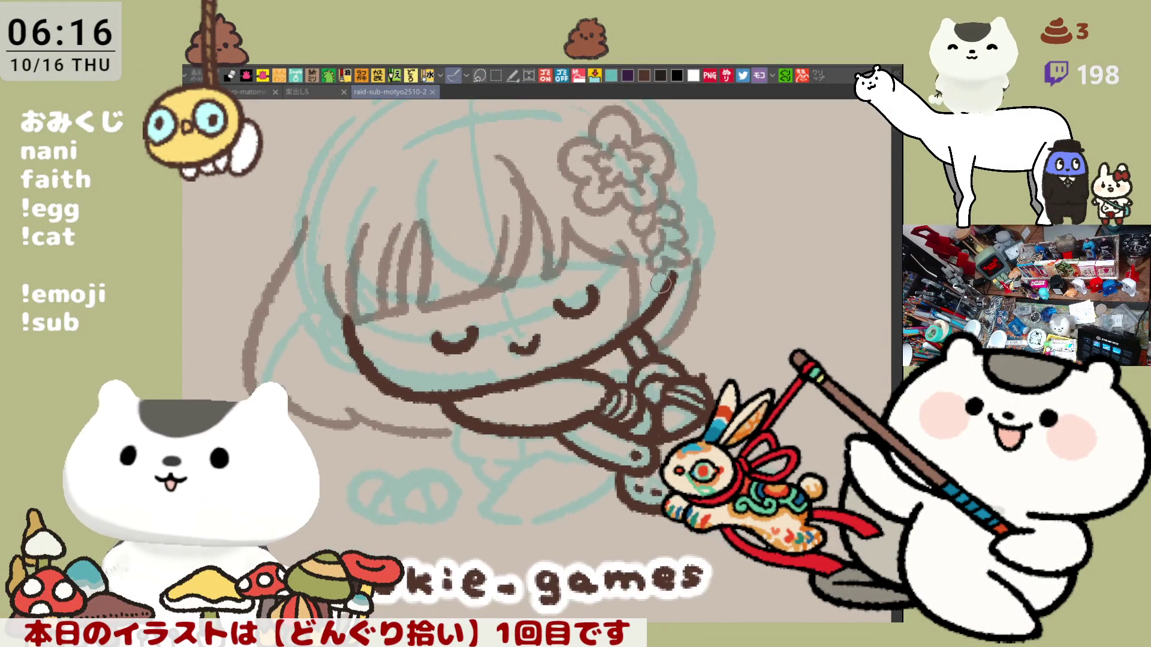
# - In a mirrored view, try strokes for the left edge of the head outline
pyautogui.press('h')
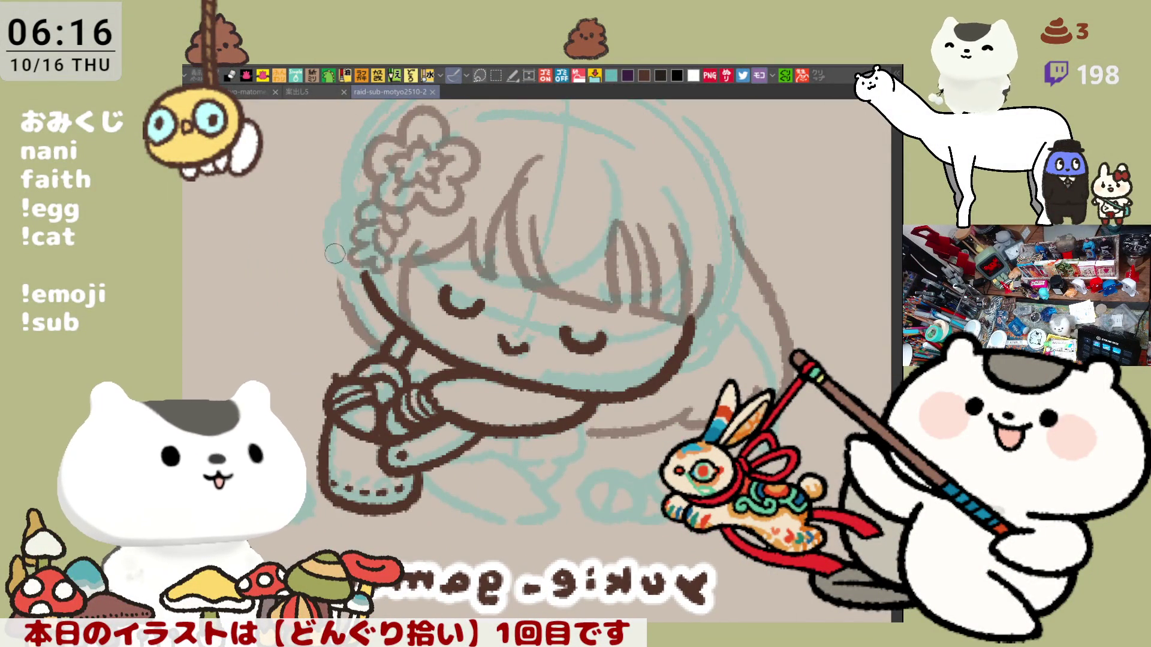
pyautogui.moveTo(336, 171); pyautogui.dragTo(363, 315)
pyautogui.hotkey('ctrl', 'z')
pyautogui.hotkey('ctrl', 'z')
pyautogui.moveTo(356, 163); pyautogui.dragTo(362, 315)
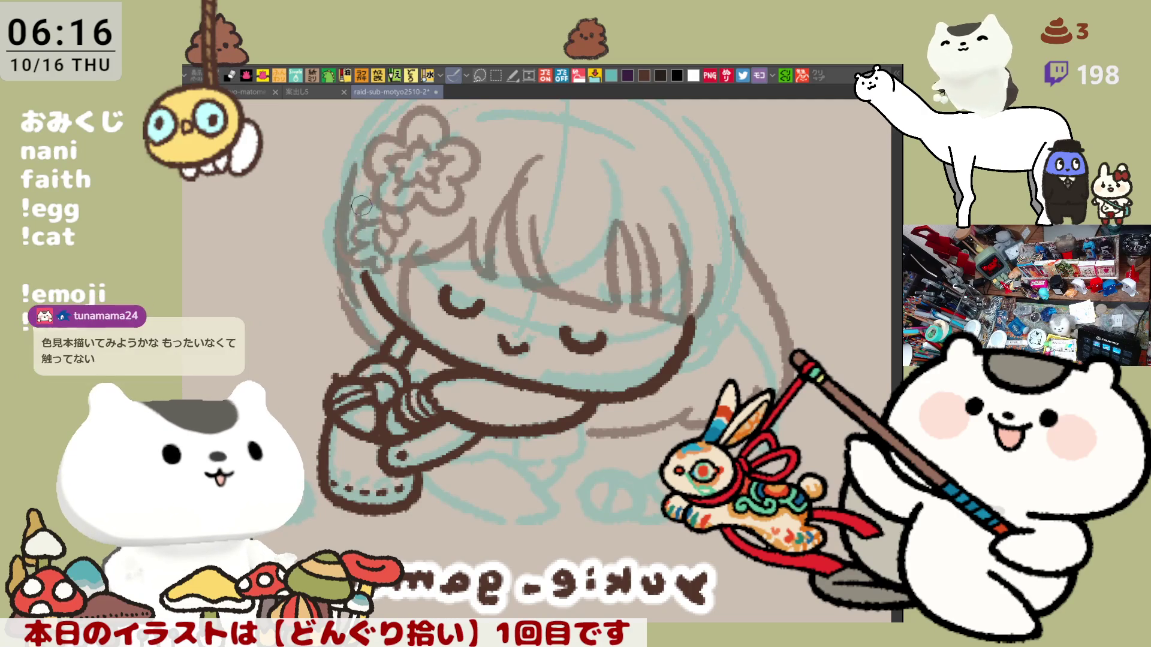
pyautogui.hotkey('ctrl', 'z')
pyautogui.moveTo(355, 146); pyautogui.dragTo(347, 309)
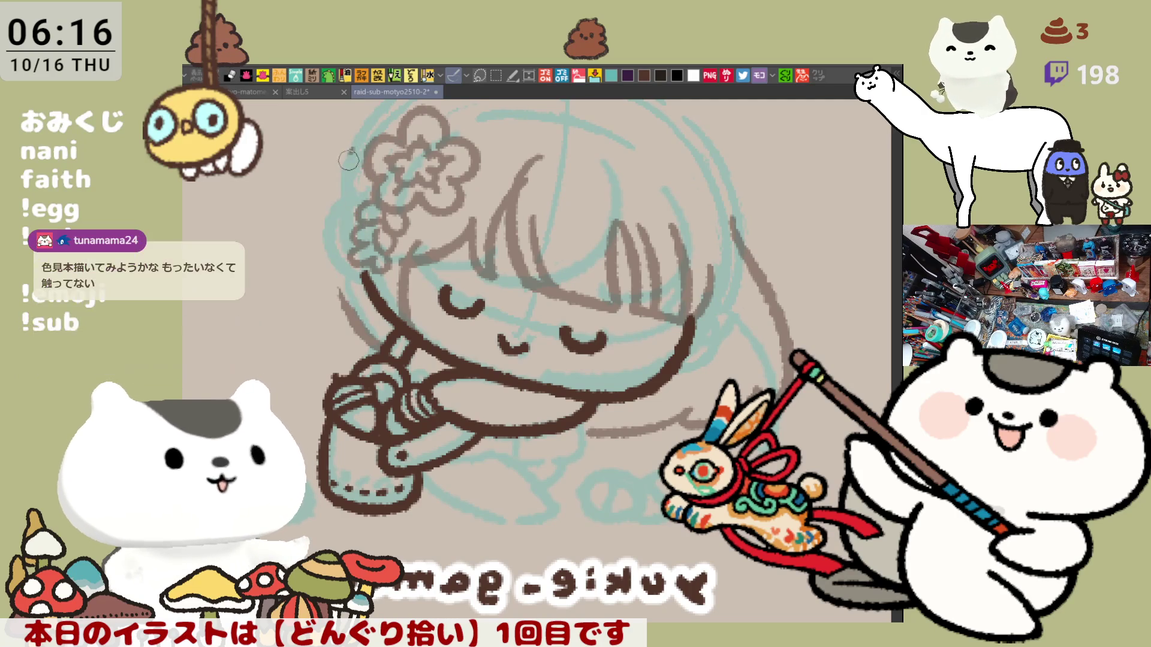
pyautogui.hotkey('ctrl', 'z')
pyautogui.moveTo(346, 167); pyautogui.dragTo(362, 306)
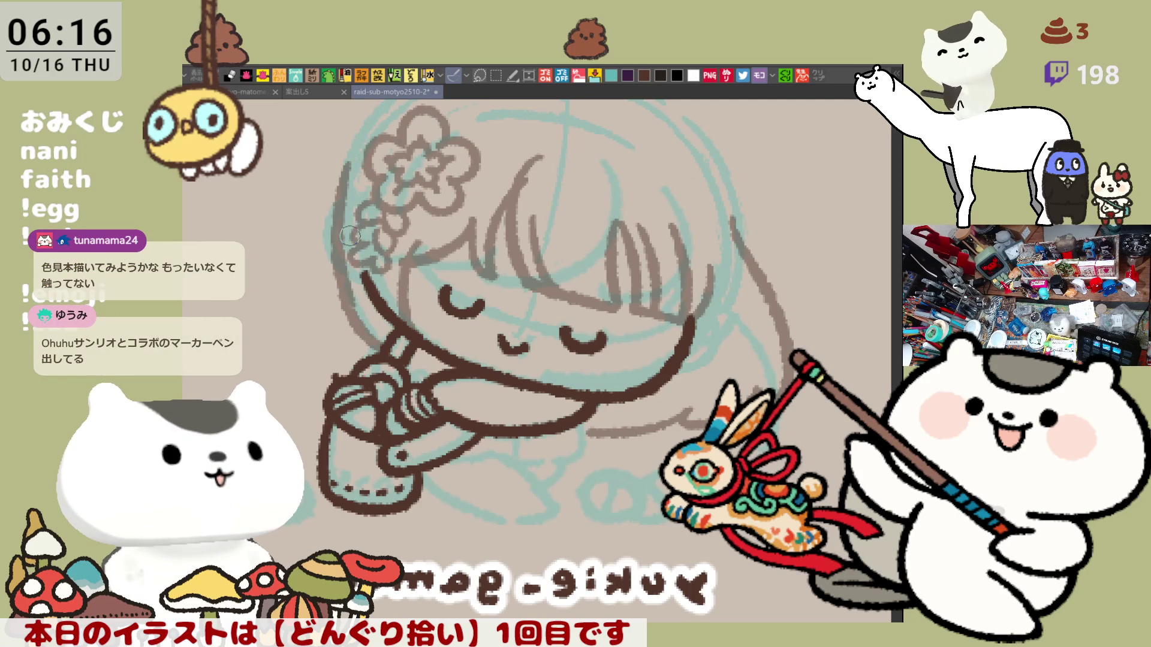
# - Reframe the head and redraw its left side from the top downward
pyautogui.moveTo(342, 231); pyautogui.dragTo(398, 288)
pyautogui.hotkey('ctrl', 'z')
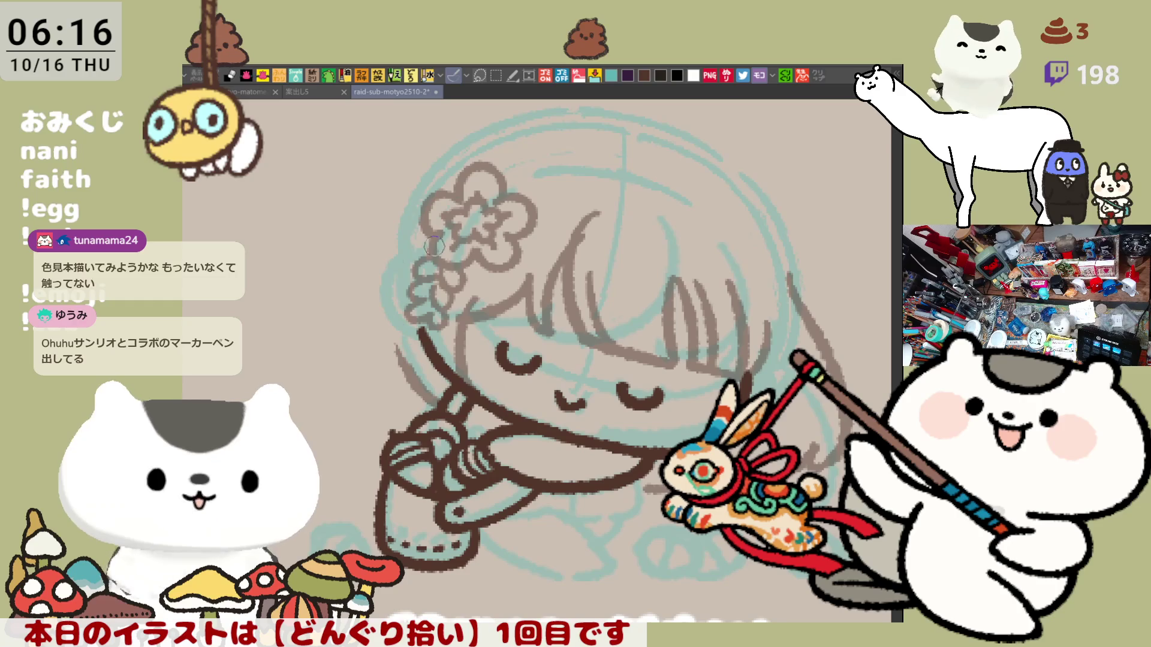
pyautogui.moveTo(403, 223); pyautogui.dragTo(395, 348)
pyautogui.hotkey('ctrl', 'z')
pyautogui.moveTo(402, 211); pyautogui.dragTo(401, 319)
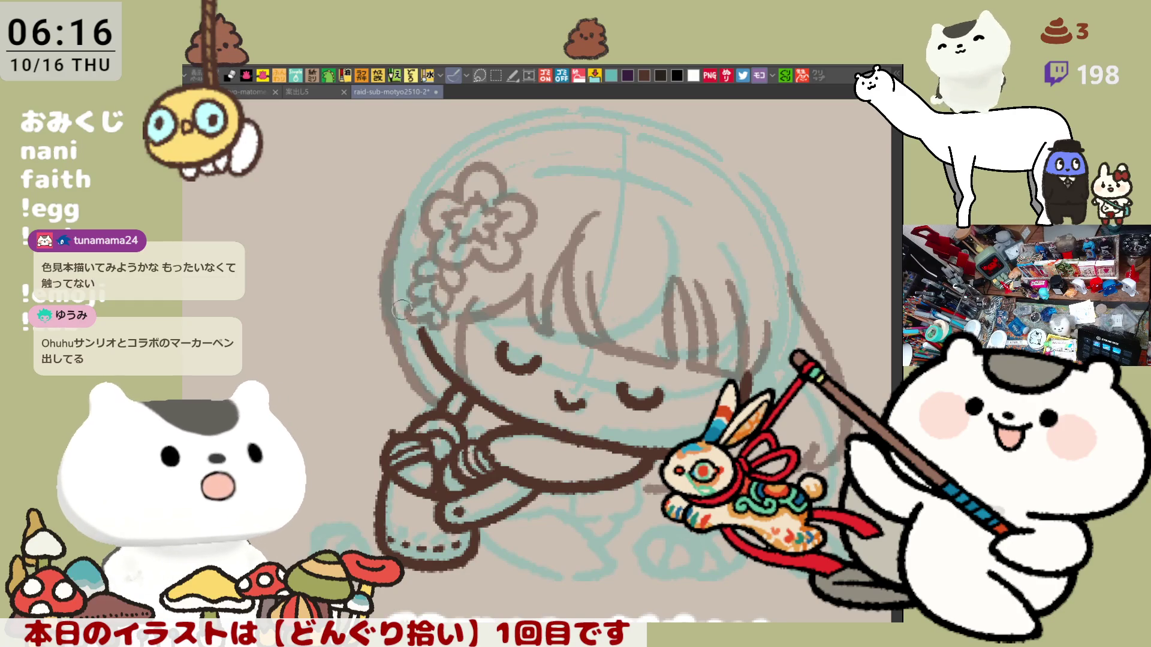
pyautogui.moveTo(450, 155); pyautogui.dragTo(404, 212)
pyautogui.hotkey('ctrl', 'z')
pyautogui.moveTo(450, 153); pyautogui.dragTo(393, 237)
pyautogui.hotkey('ctrl', 'z')
pyautogui.hotkey('ctrl', 'z')
pyautogui.moveTo(416, 196); pyautogui.dragTo(388, 354)
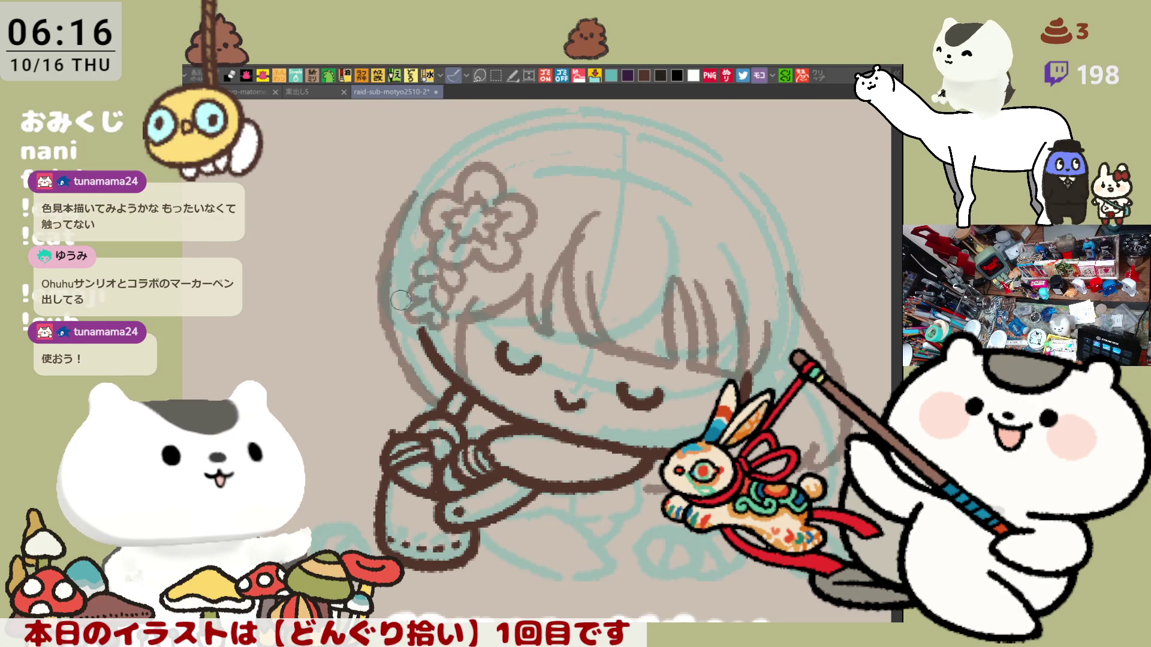
# - Extend the outline to the head's upper left, save, and unmirror the view
pyautogui.moveTo(456, 145); pyautogui.dragTo(409, 201)
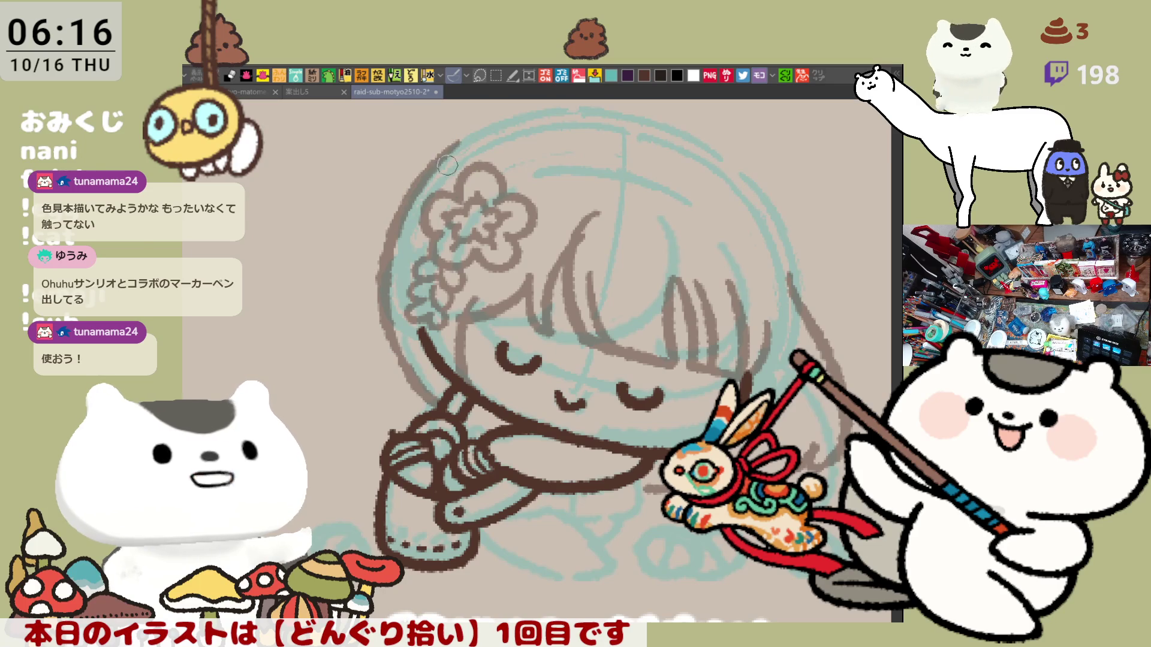
pyautogui.moveTo(474, 128)
pyautogui.mouseDown()
pyautogui.moveTo(554, 113)
pyautogui.moveTo(638, 122)
pyautogui.mouseUp()
pyautogui.hotkey('ctrl', 'z')
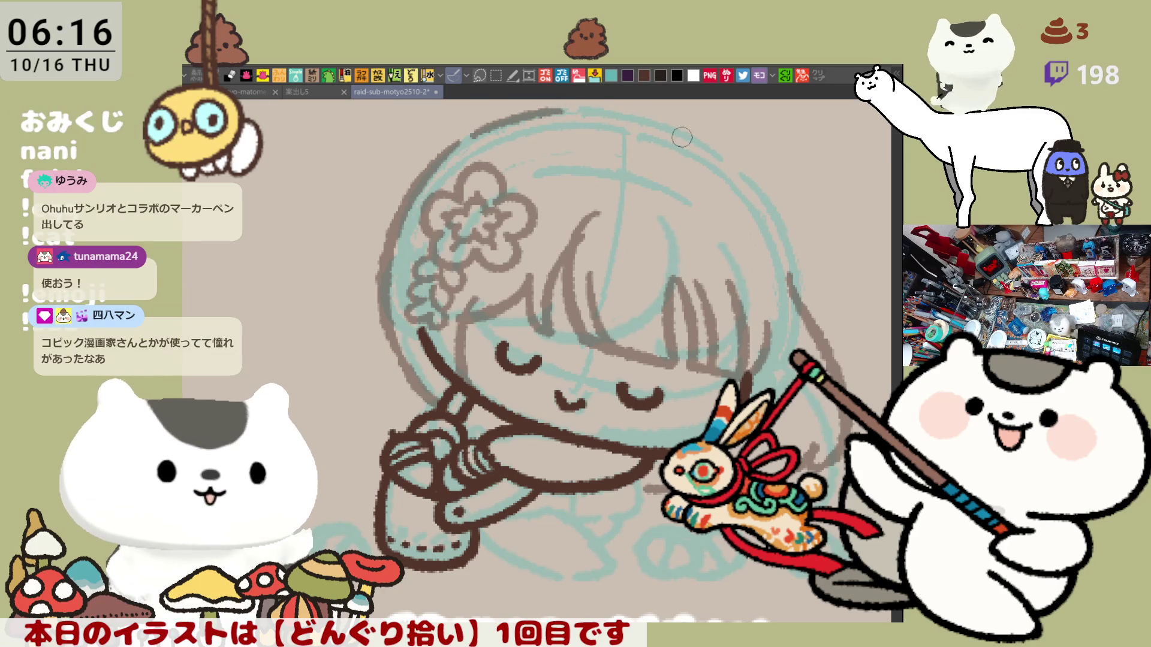
pyautogui.hotkey('ctrl', 's')
pyautogui.press('h')
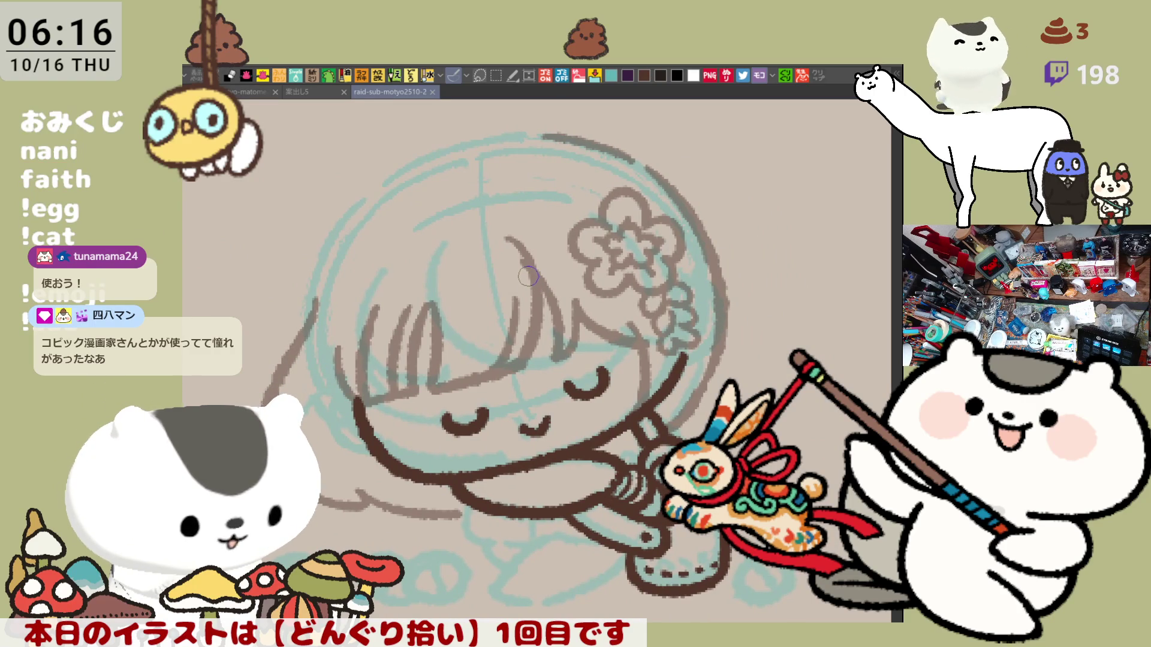
# - Erase part of the left-side stroke and redraw the head's brown left edge
pyautogui.moveTo(321, 340); pyautogui.dragTo(313, 317)
pyautogui.moveTo(356, 200); pyautogui.dragTo(294, 336)
pyautogui.hotkey('ctrl', 'z')
pyautogui.hotkey('ctrl', 'z')
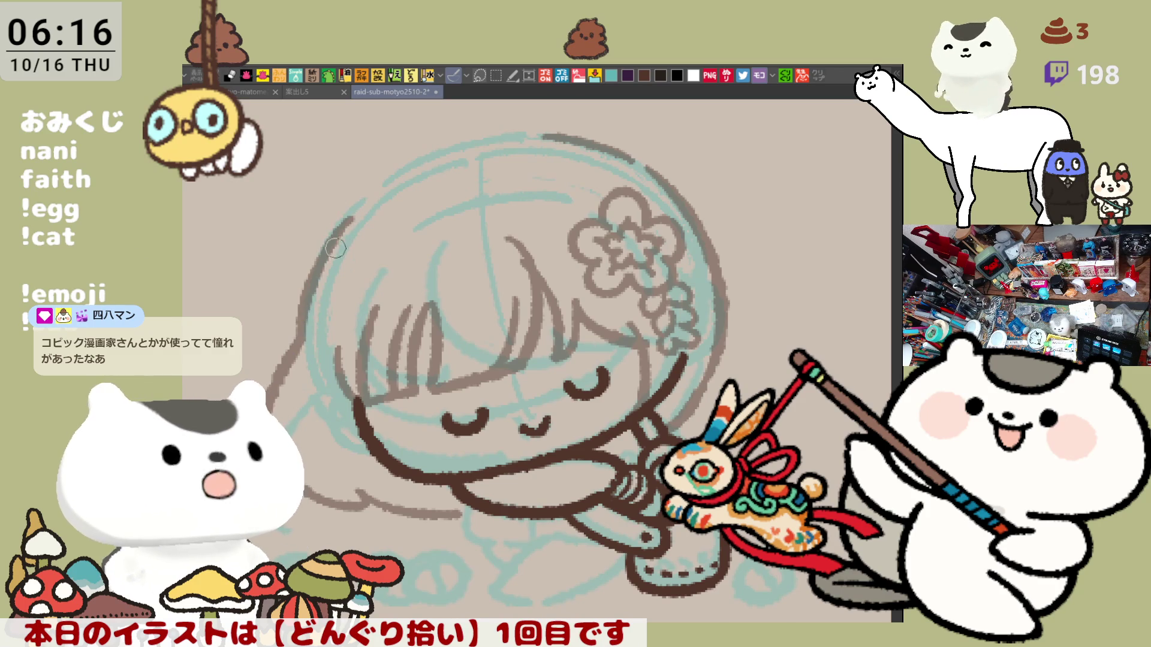
pyautogui.hotkey('ctrl', 'z')
pyautogui.moveTo(359, 205); pyautogui.dragTo(312, 282)
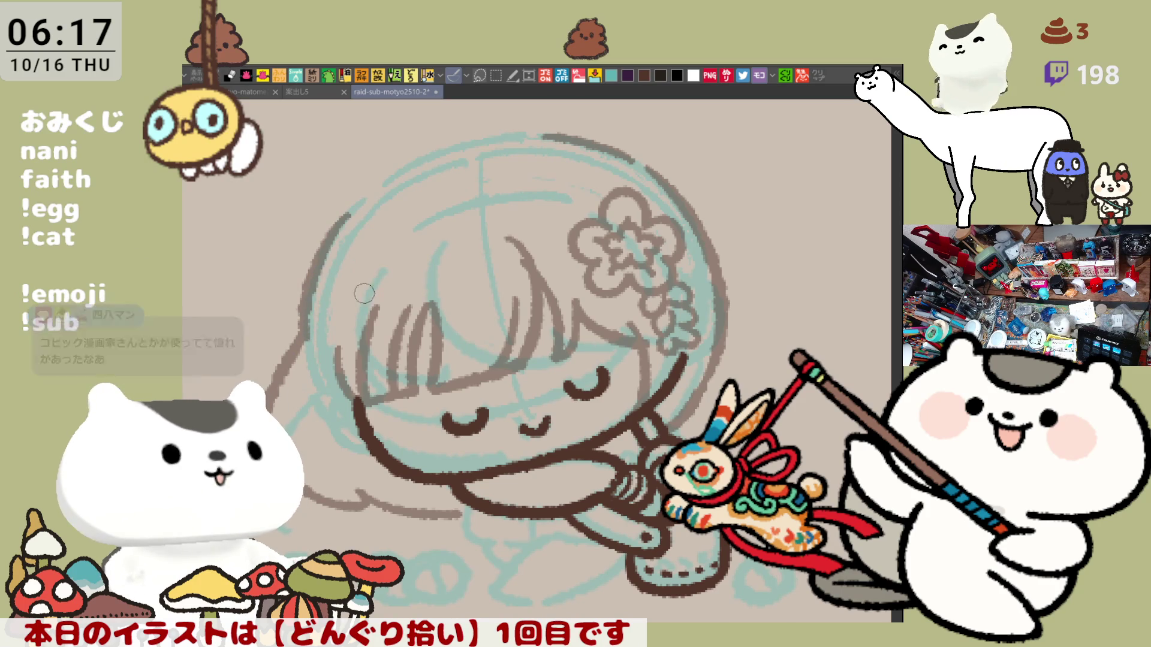
pyautogui.press('h')
# - Draw the arc along the top of the head and save the sketch
pyautogui.moveTo(503, 129); pyautogui.dragTo(683, 183)
pyautogui.hotkey('ctrl', 'z')
pyautogui.hotkey('ctrl', 'z')
pyautogui.moveTo(513, 136); pyautogui.dragTo(657, 189)
pyautogui.hotkey('ctrl', 'z')
pyautogui.moveTo(507, 132); pyautogui.dragTo(636, 165)
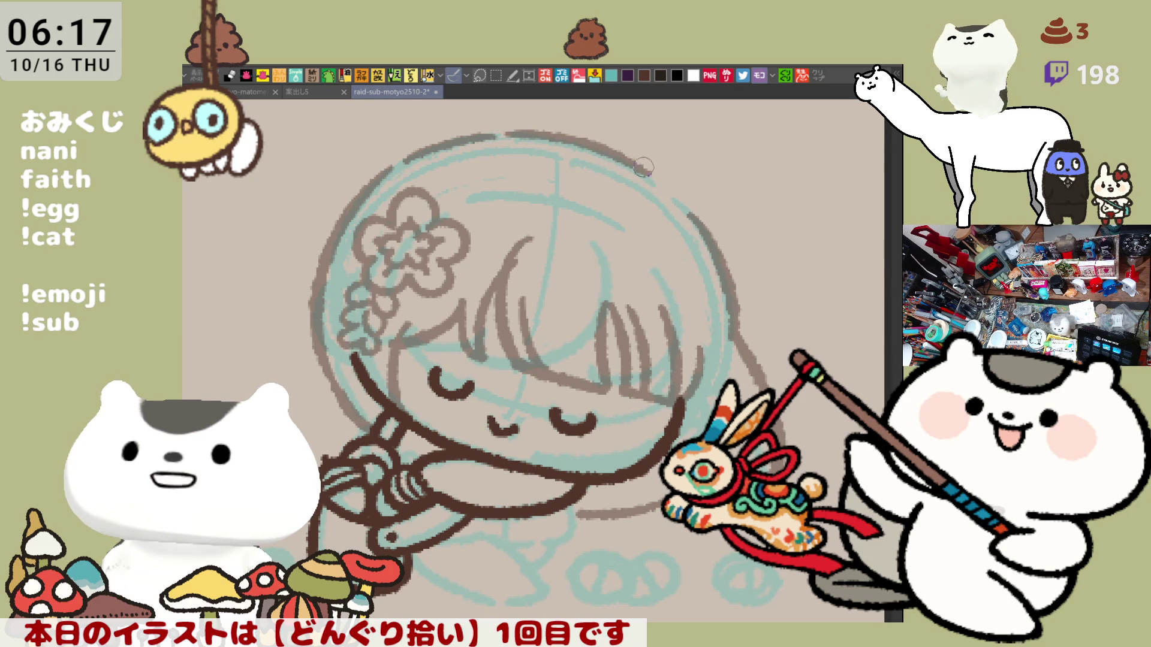
pyautogui.hotkey('ctrl', 's')
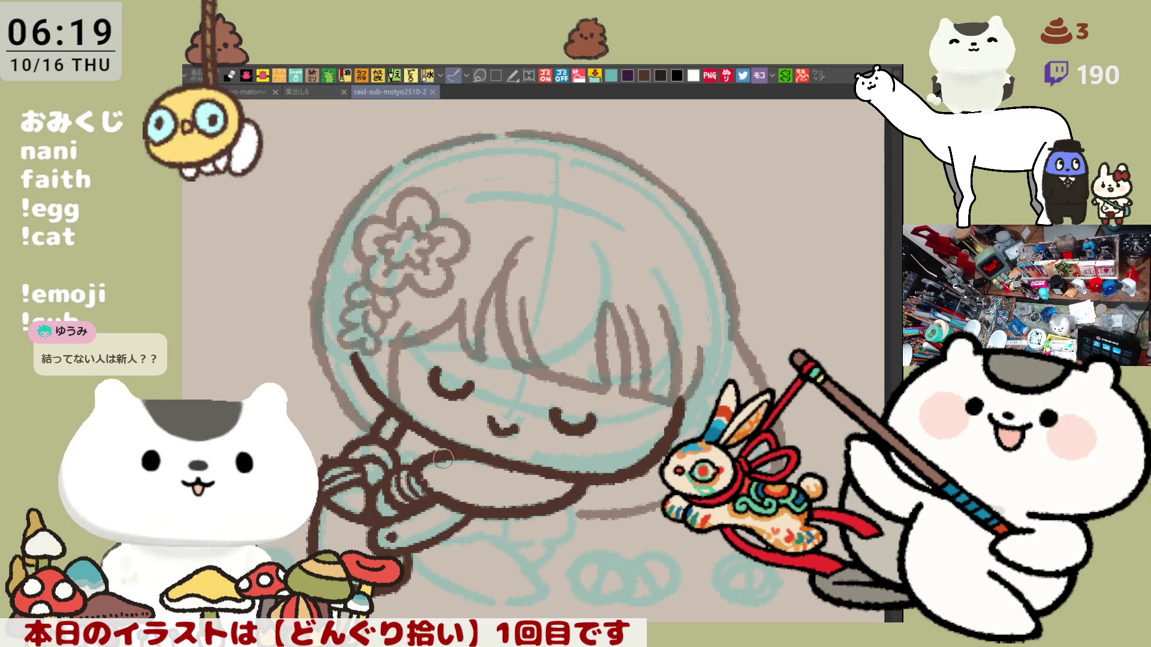
# - Redraw the top-left head outline as one stroke up to the top of the head
pyautogui.press('h')
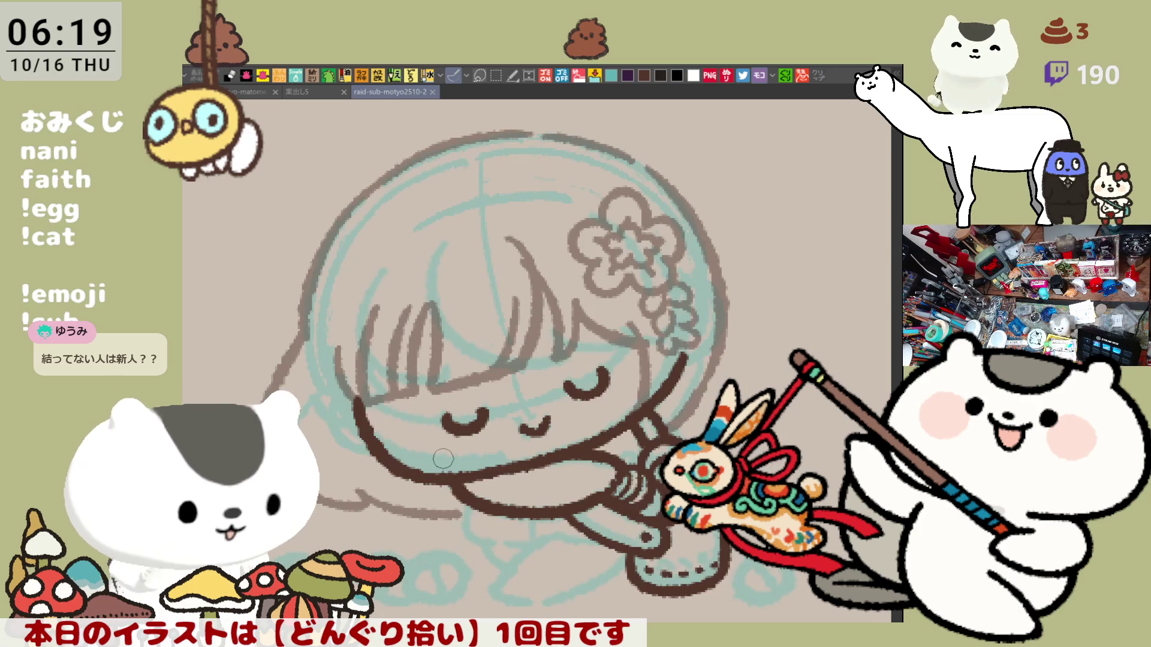
pyautogui.click(647, 168)
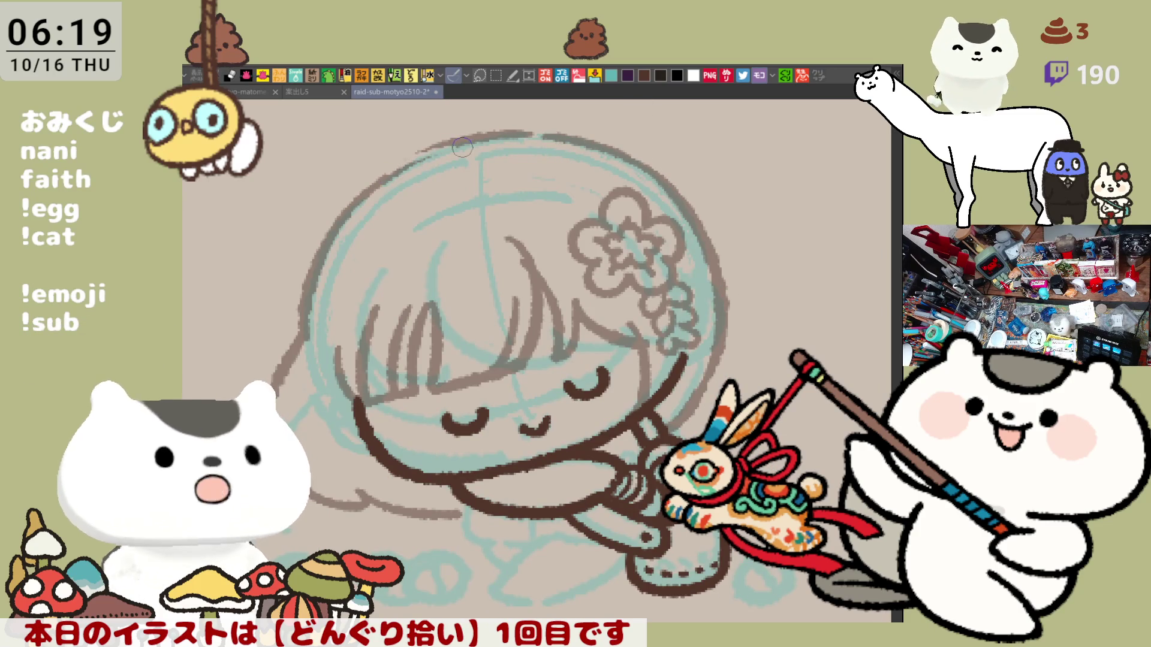
pyautogui.moveTo(467, 143)
pyautogui.mouseDown()
pyautogui.moveTo(393, 169)
pyautogui.moveTo(494, 134)
pyautogui.mouseUp()
pyautogui.hotkey('ctrl', 'z')
pyautogui.hotkey('ctrl', 'z')
pyautogui.moveTo(394, 174); pyautogui.dragTo(494, 135)
pyautogui.hotkey('ctrl', 'z')
pyautogui.moveTo(394, 179); pyautogui.dragTo(496, 138)
pyautogui.hotkey('ctrl', 'z')
pyautogui.moveTo(388, 179)
pyautogui.mouseDown()
pyautogui.moveTo(500, 135)
pyautogui.moveTo(400, 163)
pyautogui.moveTo(500, 134)
pyautogui.mouseUp()
pyautogui.hotkey('ctrl', 'z')
pyautogui.hotkey('ctrl', 'z')
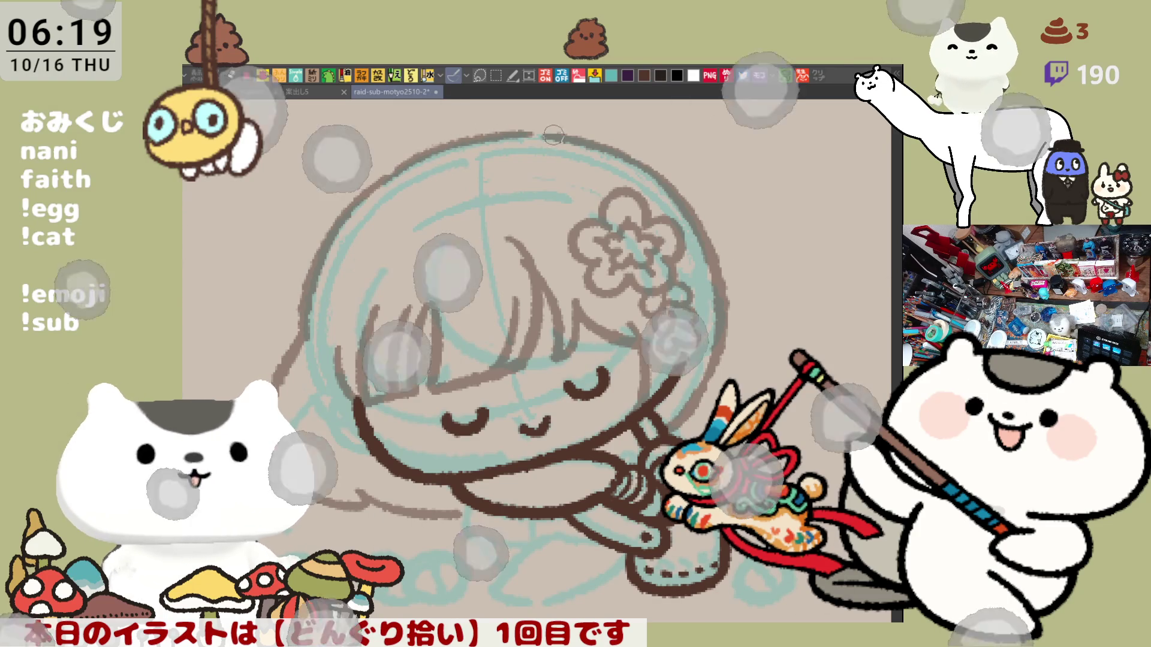
pyautogui.hotkey('ctrl', 'z')
pyautogui.moveTo(389, 178)
pyautogui.mouseDown()
pyautogui.moveTo(524, 131)
pyautogui.moveTo(644, 171)
pyautogui.moveTo(704, 224)
pyautogui.moveTo(716, 254)
pyautogui.mouseUp()
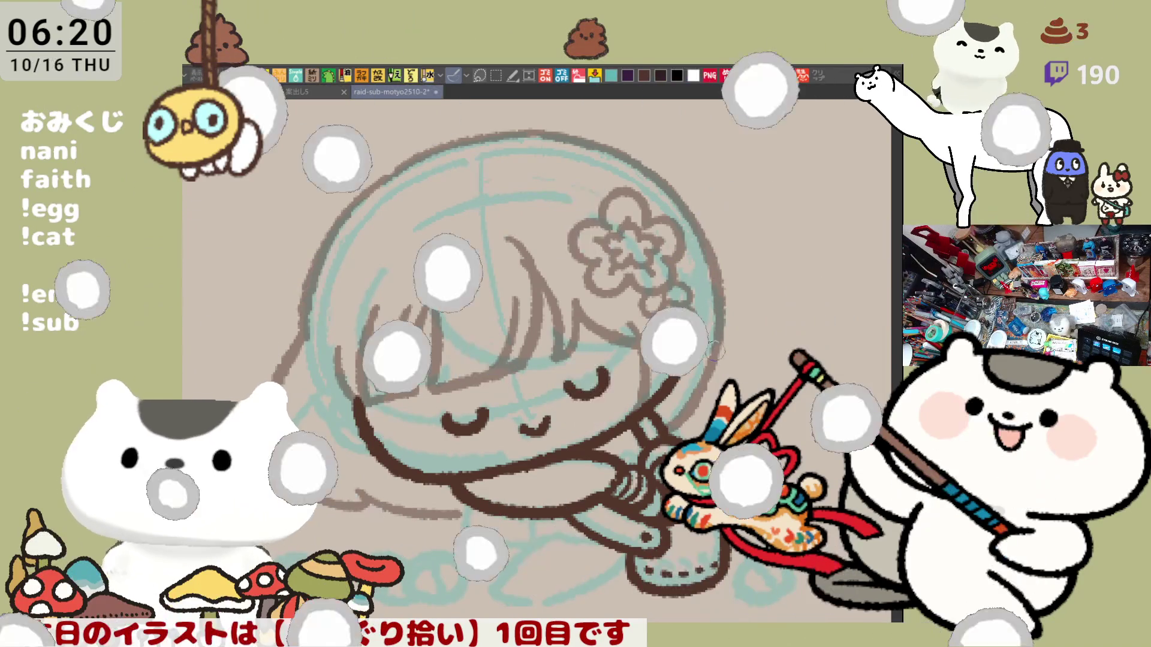
# - Switch to the new illustration tab holding the black-and-white sumo wrestler photo
pyautogui.moveTo(698, 393); pyautogui.dragTo(581, 372)
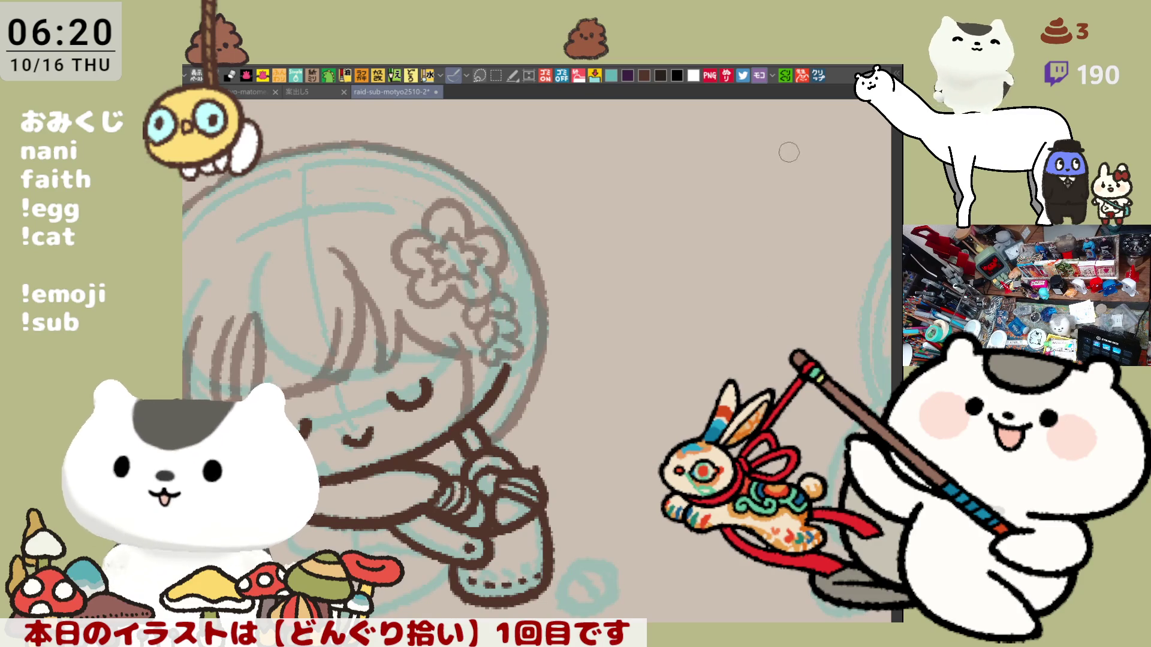
pyautogui.click(822, 75)
pyautogui.scroll(5, 637, 394)
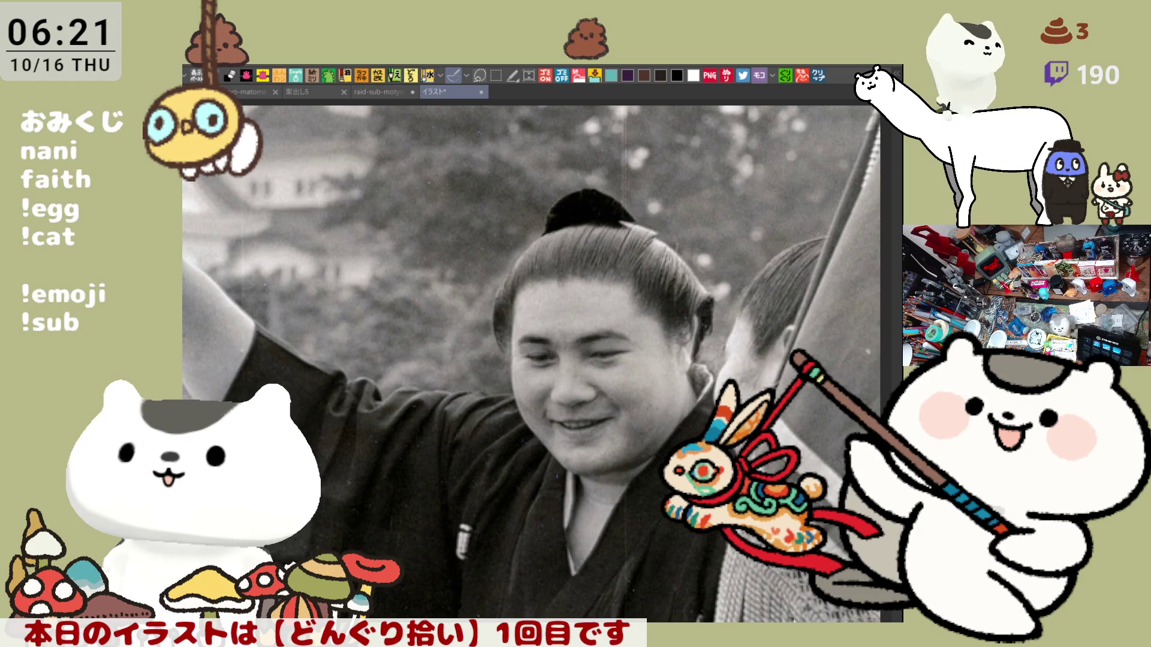
# - Trace red strokes over the topknot, a ribbon off its right side, and the hair running down-left
pyautogui.moveTo(552, 233)
pyautogui.mouseDown()
pyautogui.moveTo(546, 207)
pyautogui.moveTo(587, 190)
pyautogui.moveTo(639, 225)
pyautogui.moveTo(548, 225)
pyautogui.moveTo(604, 192)
pyautogui.moveTo(636, 227)
pyautogui.moveTo(552, 220)
pyautogui.mouseUp()
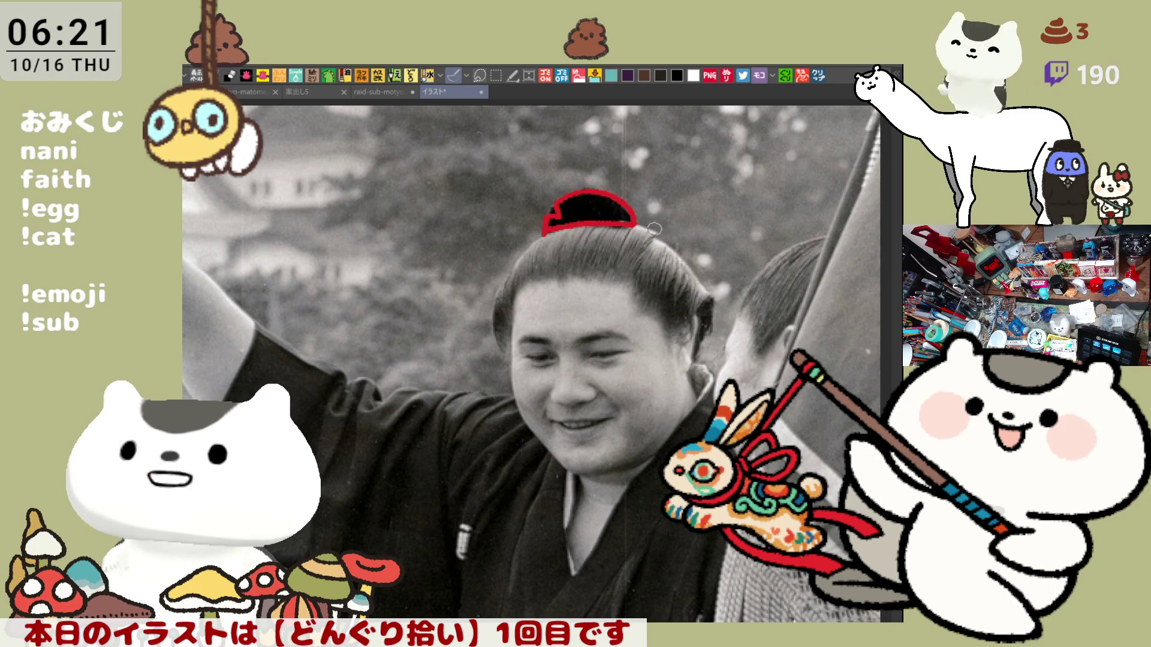
pyautogui.moveTo(646, 225)
pyautogui.mouseDown()
pyautogui.moveTo(698, 252)
pyautogui.moveTo(676, 257)
pyautogui.moveTo(665, 246)
pyautogui.moveTo(689, 259)
pyautogui.mouseUp()
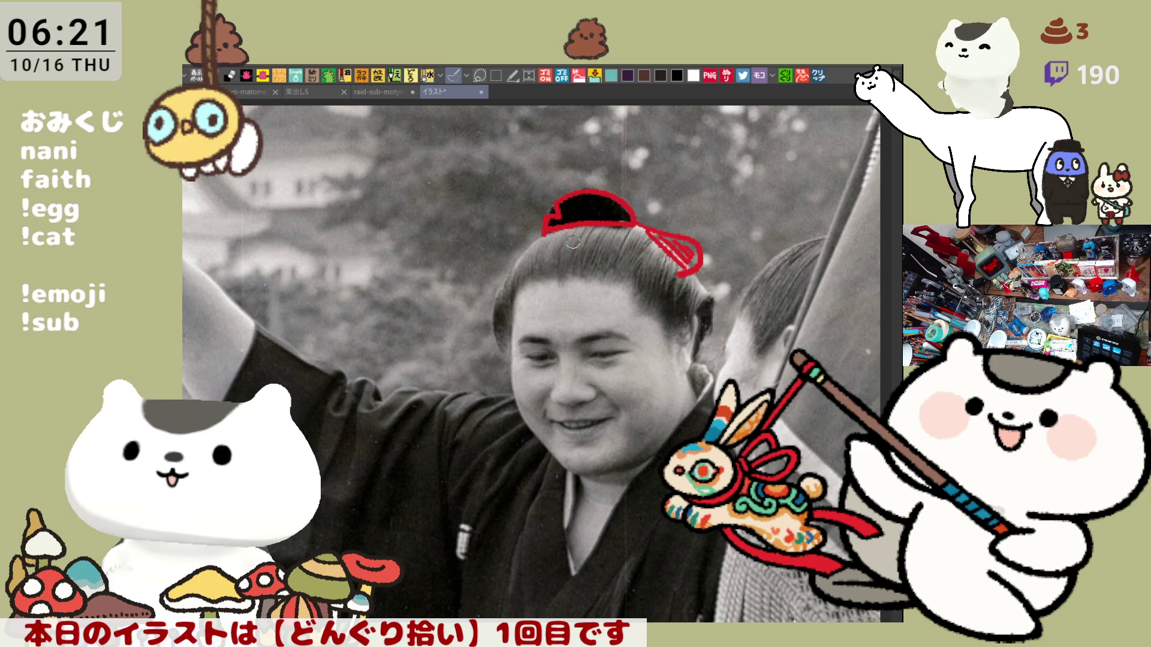
pyautogui.moveTo(534, 236); pyautogui.dragTo(503, 282)
pyautogui.moveTo(549, 234); pyautogui.dragTo(513, 271)
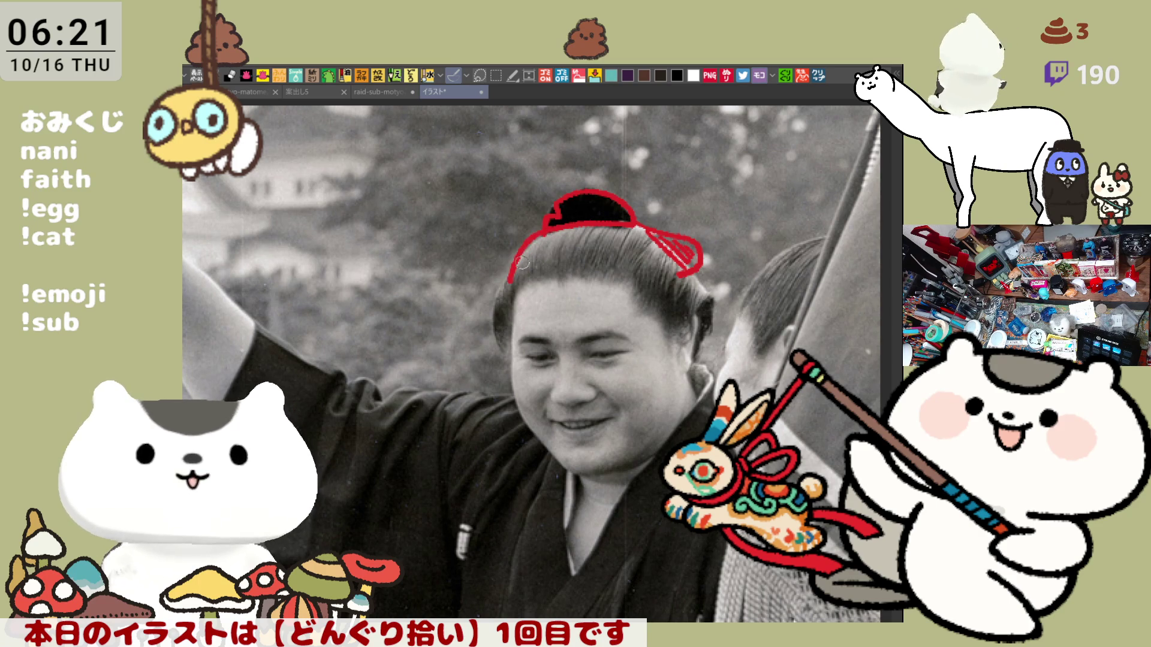
pyautogui.moveTo(545, 227)
pyautogui.mouseDown()
pyautogui.moveTo(501, 282)
pyautogui.moveTo(504, 329)
pyautogui.mouseUp()
pyautogui.hotkey('ctrl', 'z')
# - Outline the ear, the topknot bow and strands by the right ear in red, then close the photo canvas
pyautogui.moveTo(500, 280)
pyautogui.mouseDown()
pyautogui.moveTo(479, 315)
pyautogui.moveTo(506, 351)
pyautogui.mouseUp()
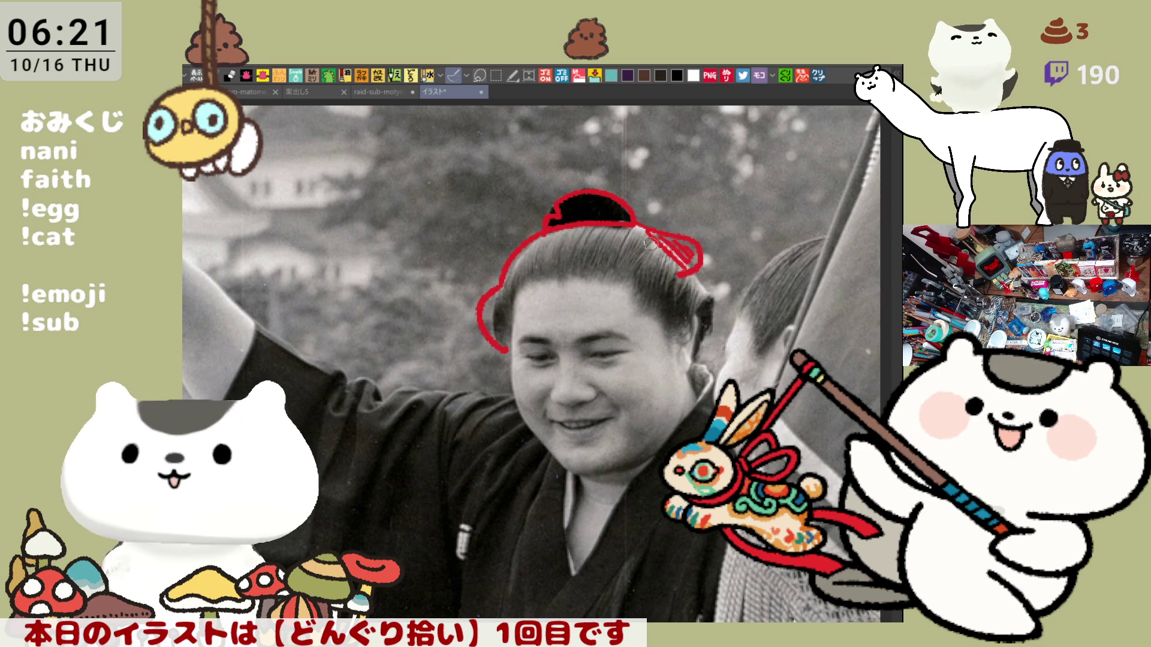
pyautogui.moveTo(683, 262); pyautogui.dragTo(698, 282)
pyautogui.moveTo(651, 229)
pyautogui.mouseDown()
pyautogui.moveTo(696, 283)
pyautogui.moveTo(696, 333)
pyautogui.mouseUp()
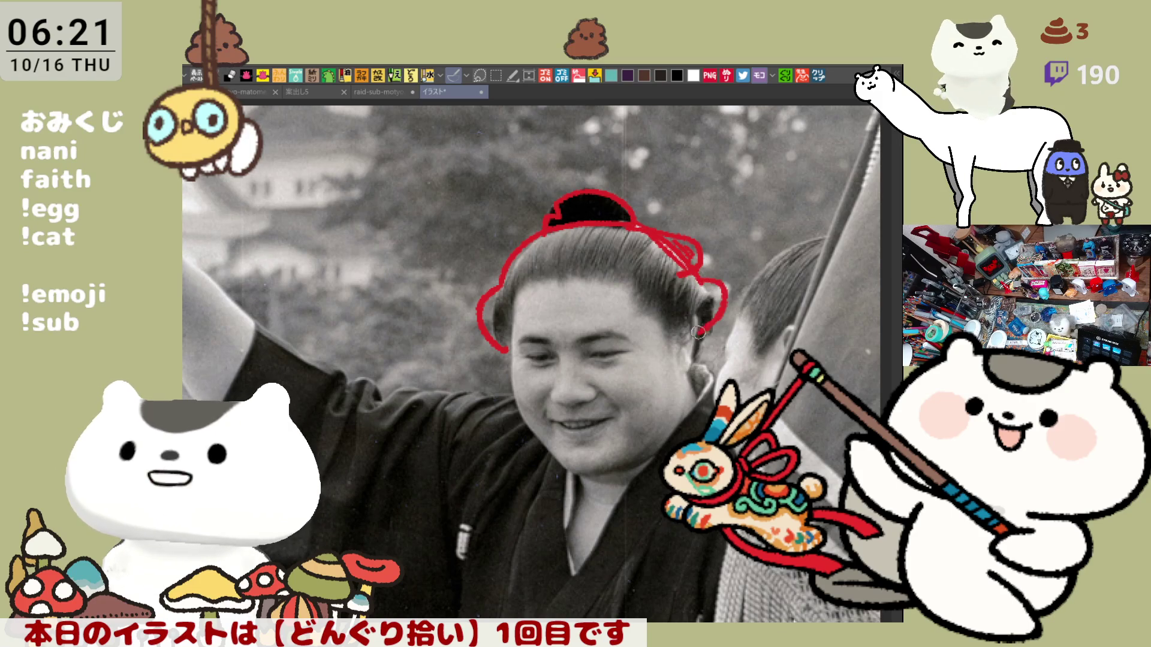
pyautogui.hotkey('ctrl', 'z')
pyautogui.moveTo(695, 281); pyautogui.dragTo(716, 336)
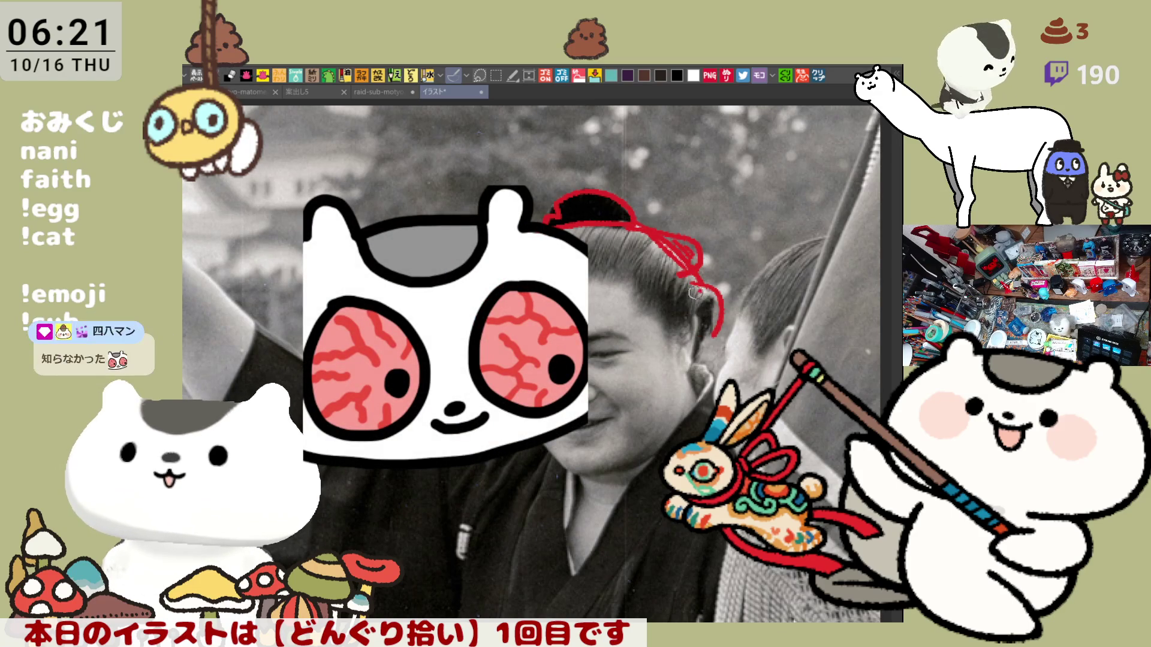
pyautogui.moveTo(686, 278)
pyautogui.mouseDown()
pyautogui.moveTo(659, 324)
pyautogui.moveTo(654, 307)
pyautogui.mouseUp()
pyautogui.moveTo(606, 274)
pyautogui.mouseDown()
pyautogui.moveTo(632, 254)
pyautogui.moveTo(638, 276)
pyautogui.moveTo(528, 275)
pyautogui.mouseUp()
pyautogui.hotkey('ctrl', 'z')
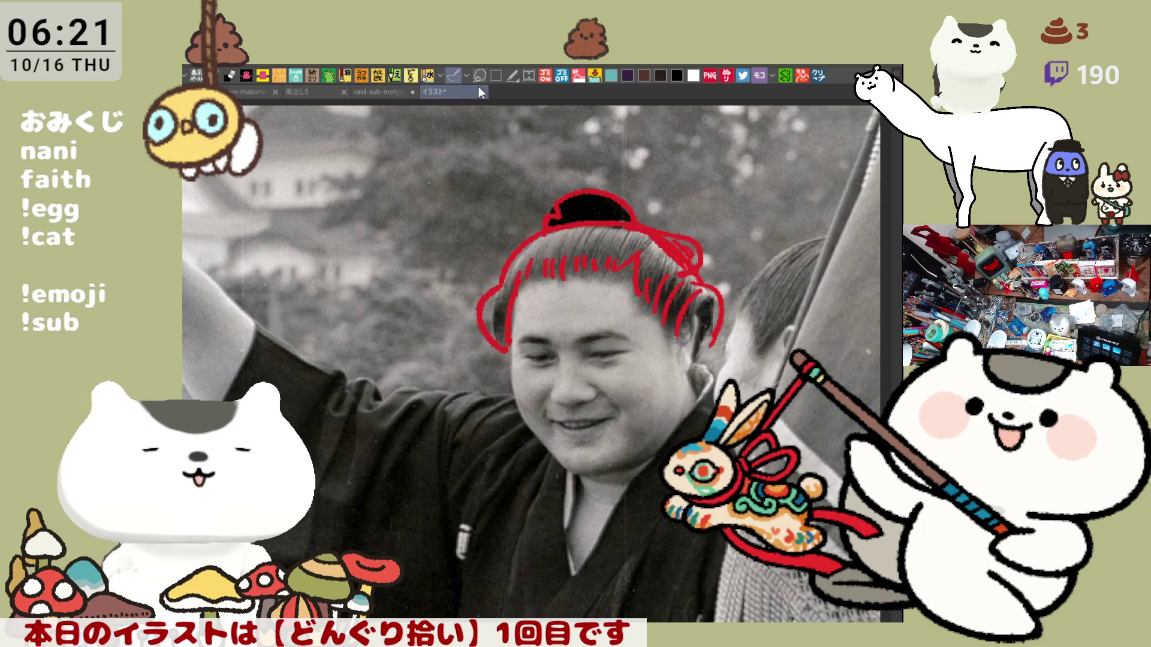
pyautogui.hotkey('ctrl', 'w')
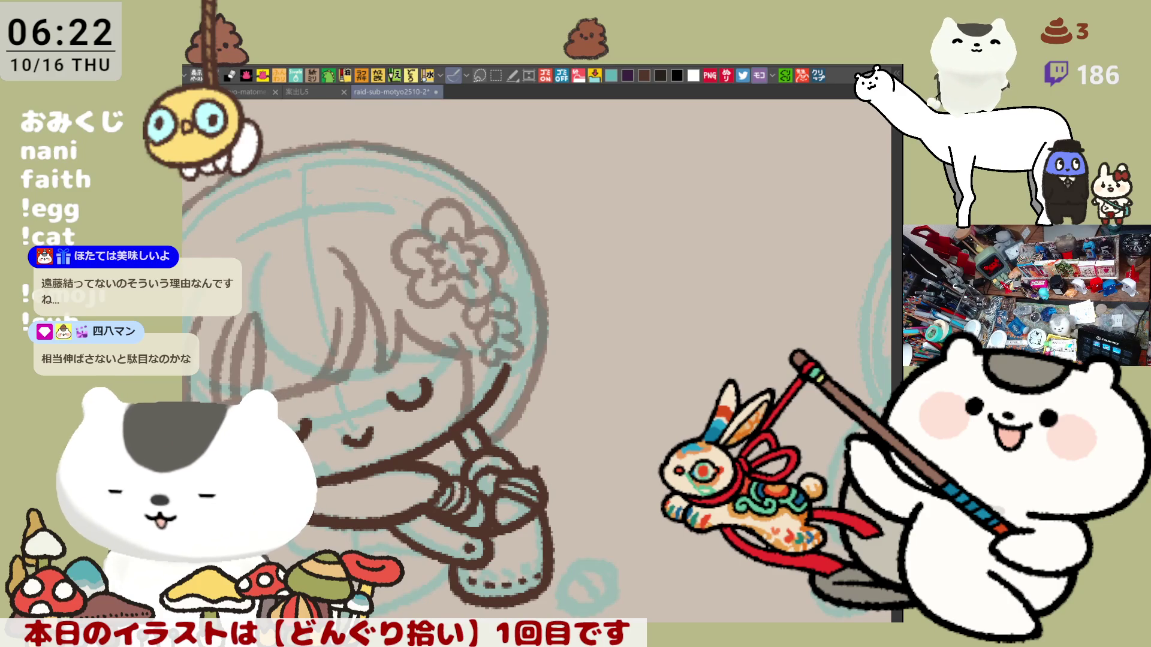
# - Open the photo of the seated wrestler in a blue robe as a new canvas
pyautogui.click(820, 76)
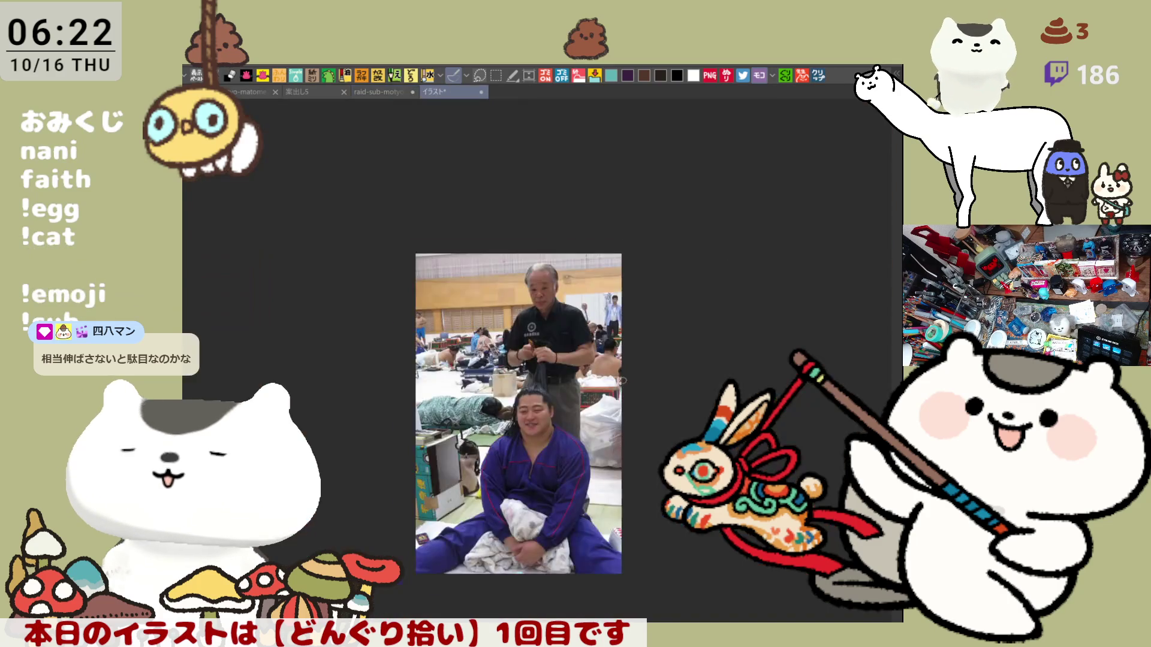
pyautogui.scroll(3, 516, 490)
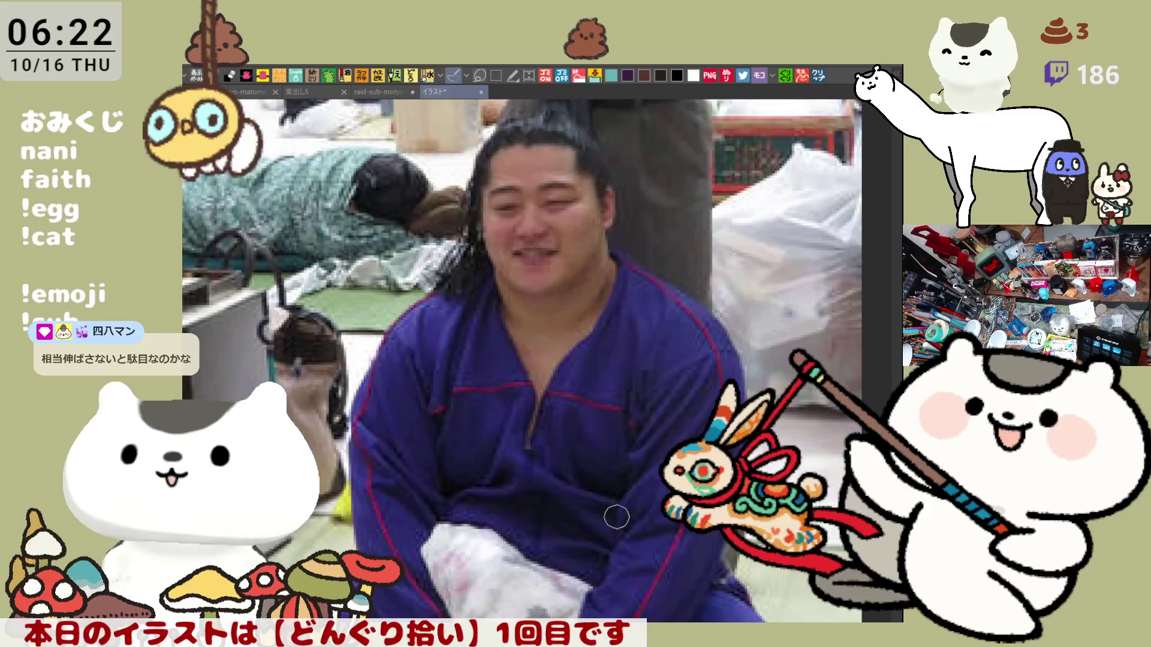
pyautogui.scroll(-2, 482, 442)
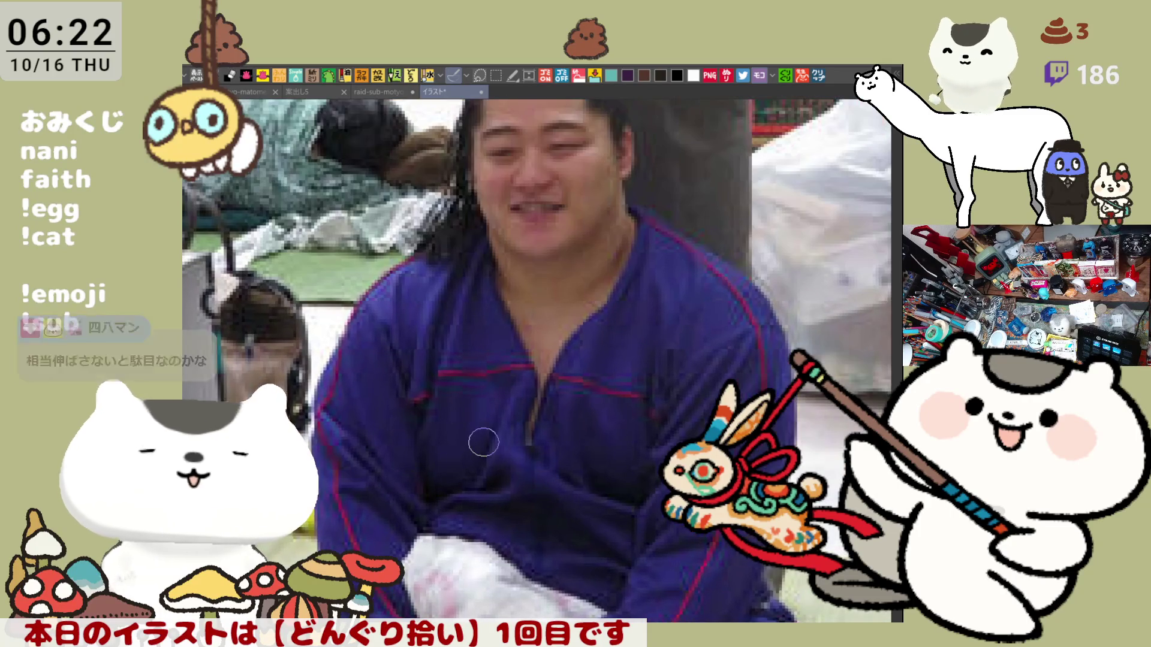
pyautogui.scroll(-2, 484, 442)
pyautogui.scroll(4, 483, 442)
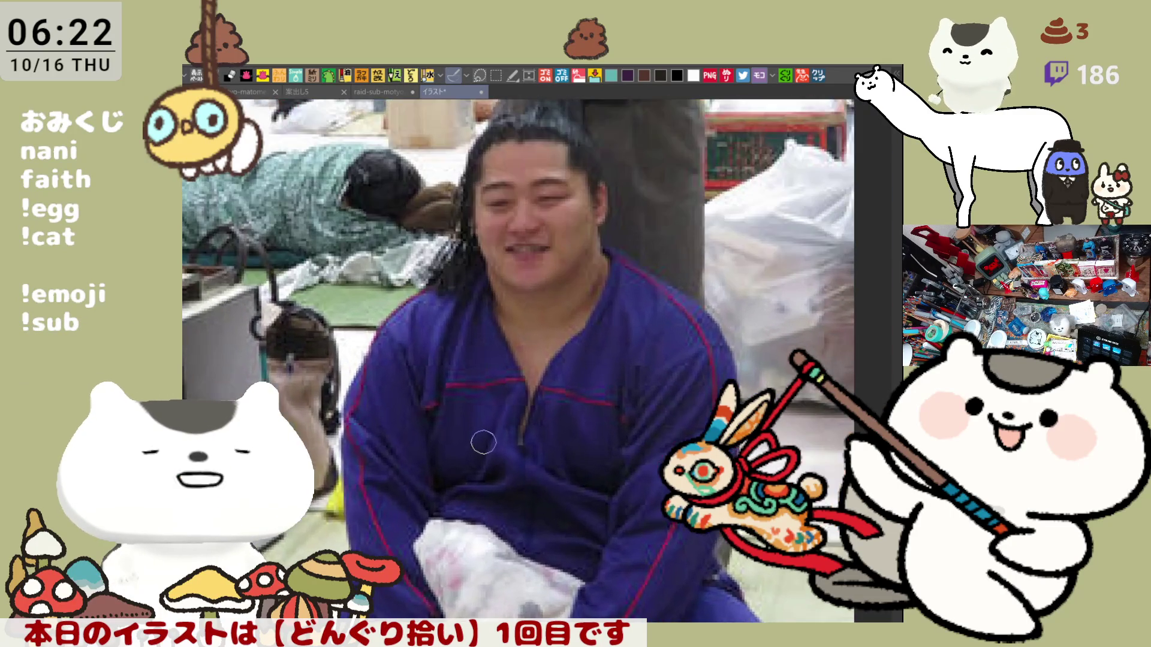
pyautogui.scroll(-1, 484, 442)
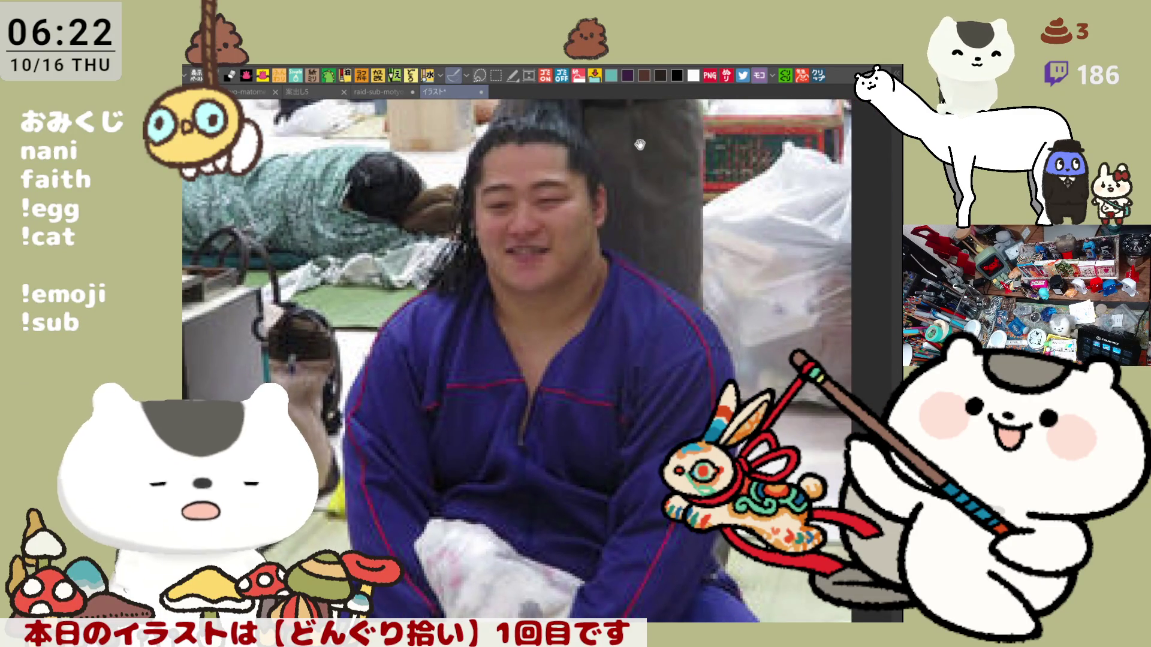
pyautogui.moveTo(637, 130); pyautogui.dragTo(624, 336)
pyautogui.scroll(1, 609, 385)
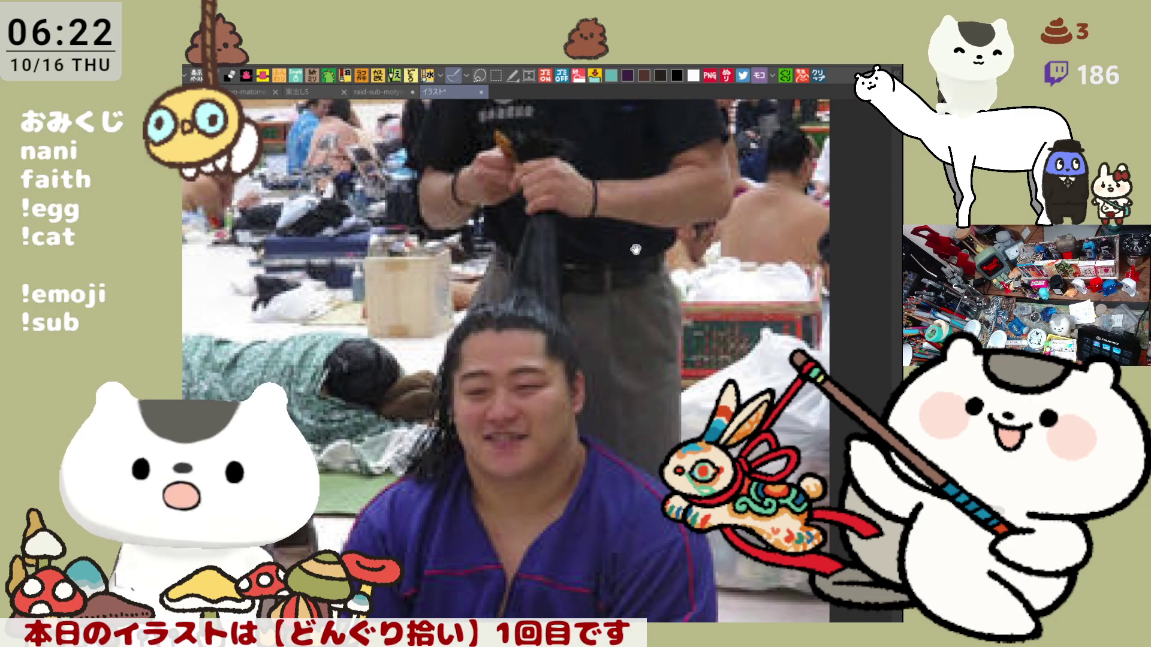
pyautogui.scroll(-1, 583, 300)
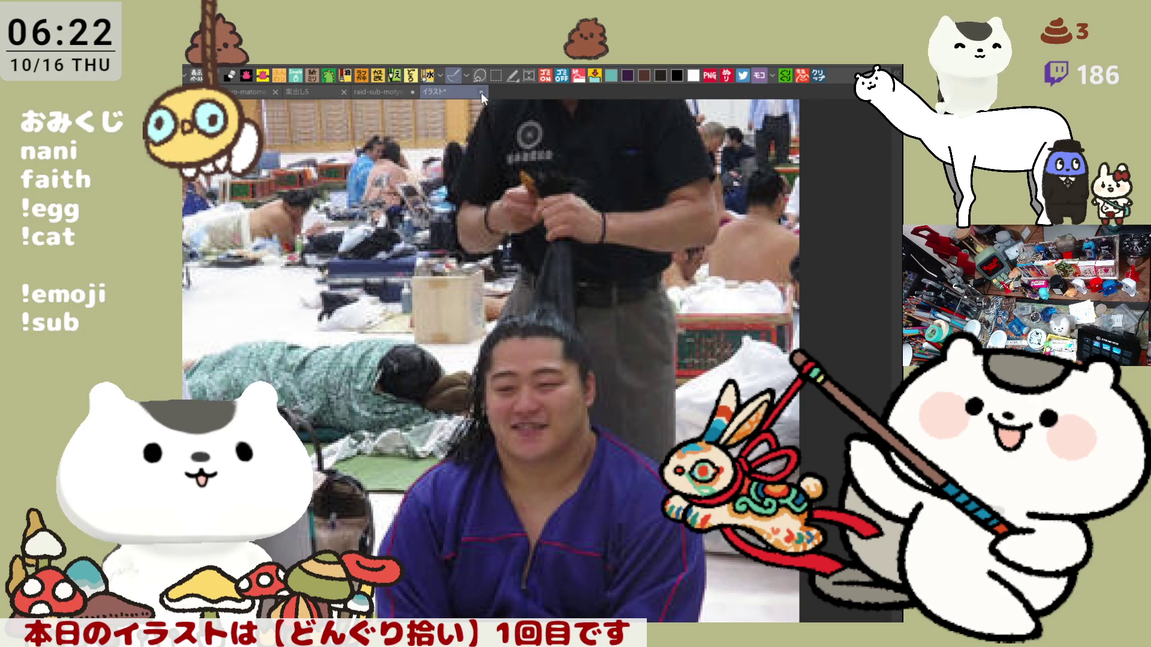
pyautogui.hotkey('ctrl', 'w')
pyautogui.scroll(2, 449, 378)
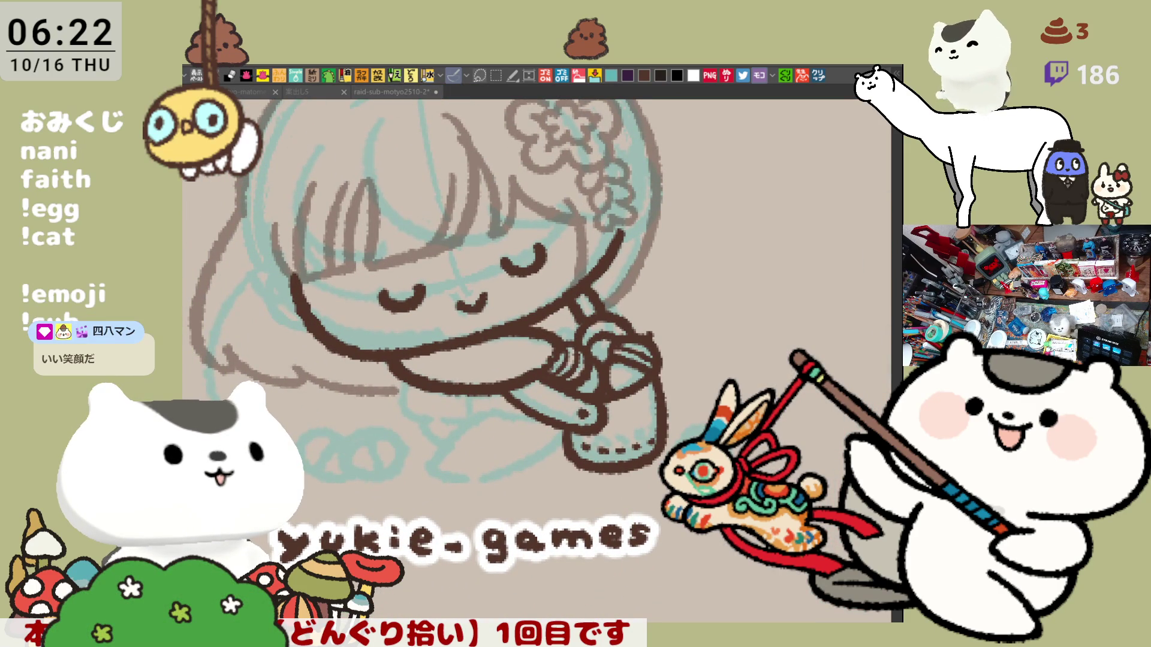
# - Try and undo a long brown line under the body and short ticks under the arm
pyautogui.moveTo(514, 402)
pyautogui.mouseDown()
pyautogui.moveTo(537, 300)
pyautogui.moveTo(599, 349)
pyautogui.mouseUp()
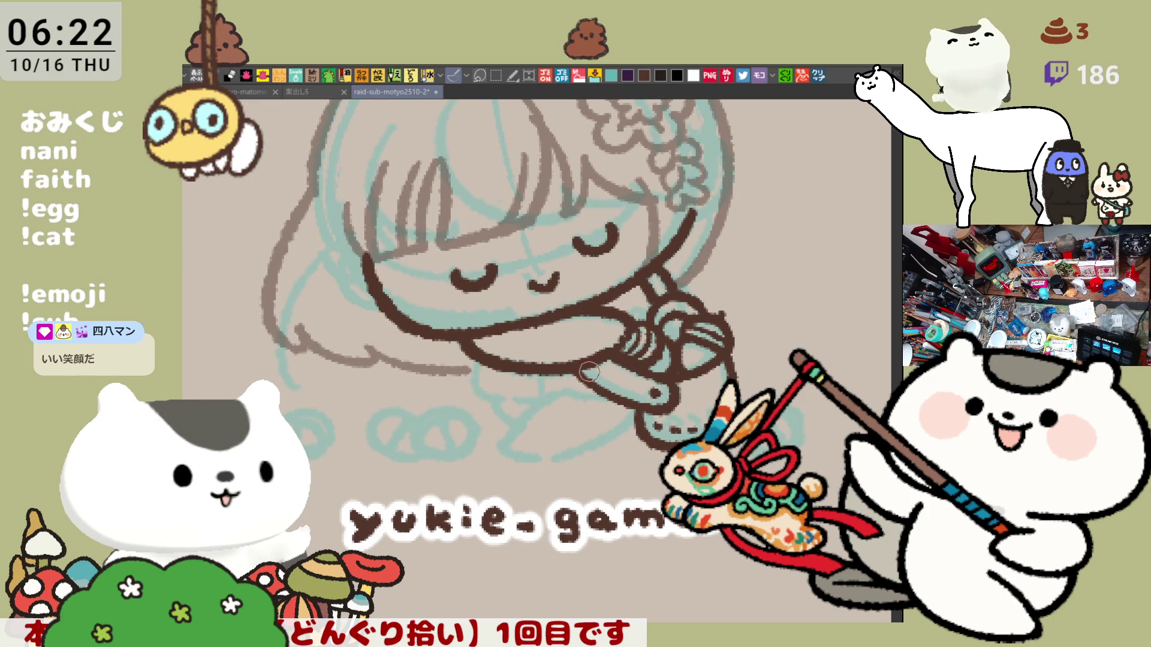
pyautogui.moveTo(478, 360)
pyautogui.mouseDown()
pyautogui.moveTo(472, 393)
pyautogui.moveTo(617, 390)
pyautogui.mouseUp()
pyautogui.hotkey('ctrl', 'z')
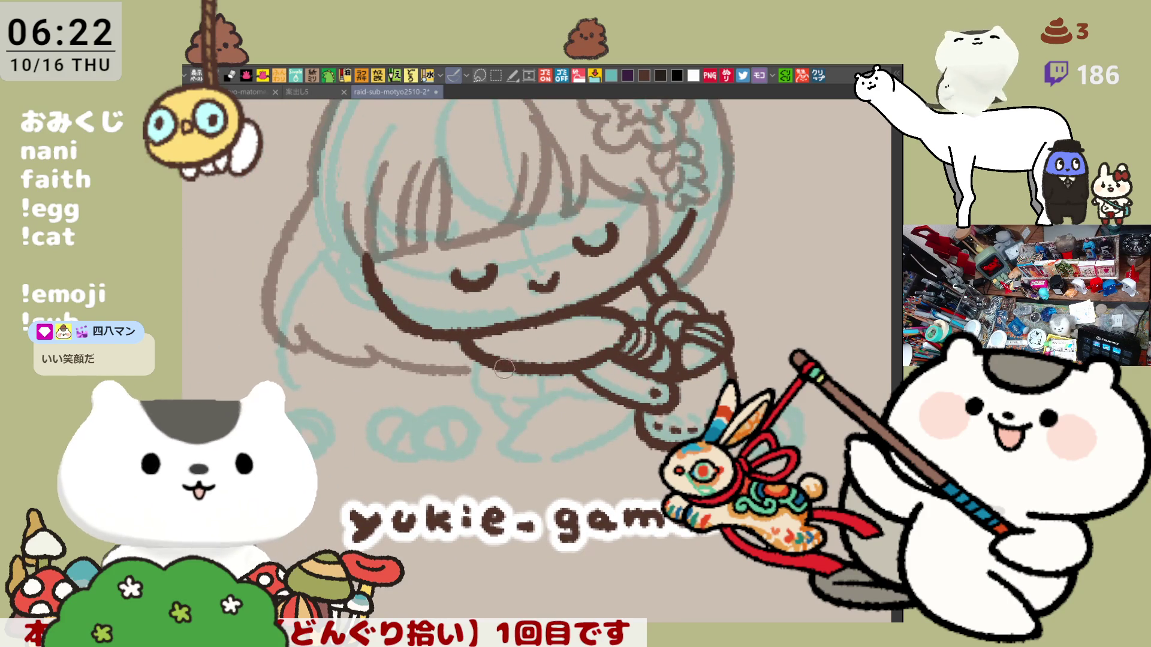
pyautogui.moveTo(473, 358)
pyautogui.mouseDown()
pyautogui.moveTo(480, 416)
pyautogui.moveTo(507, 436)
pyautogui.moveTo(532, 428)
pyautogui.mouseUp()
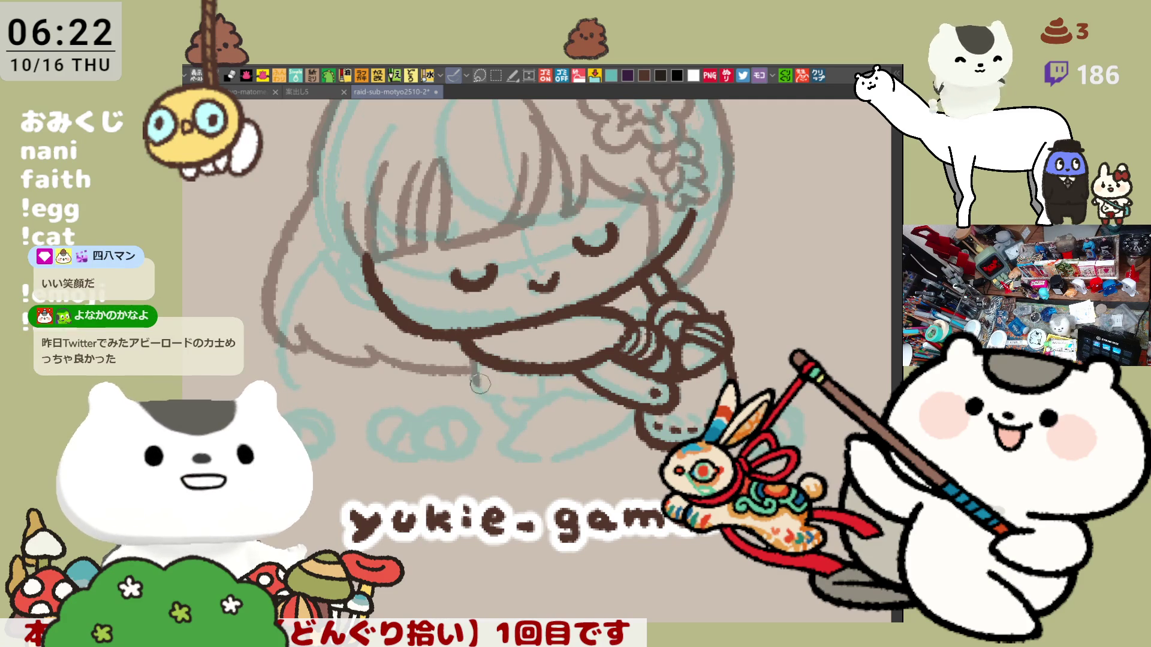
pyautogui.hotkey('ctrl', 'z')
pyautogui.moveTo(469, 362); pyautogui.dragTo(468, 383)
pyautogui.hotkey('ctrl', 'z')
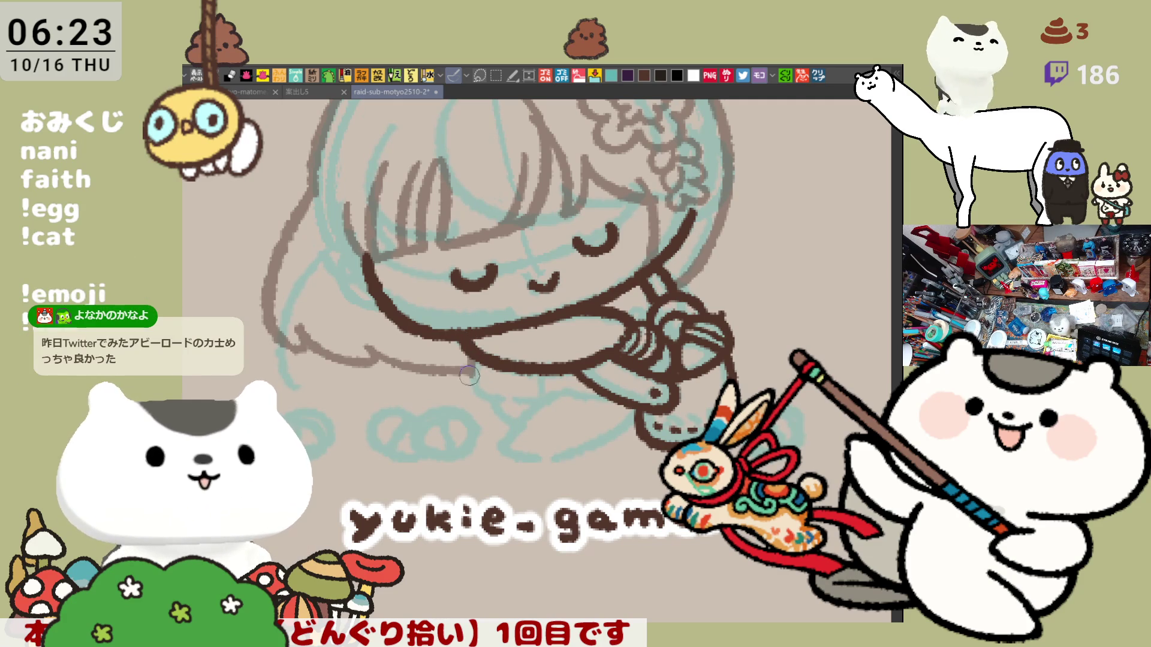
# - Settle on a brown curve running down and right beneath the girl's body
pyautogui.moveTo(471, 360)
pyautogui.mouseDown()
pyautogui.moveTo(471, 382)
pyautogui.moveTo(591, 380)
pyautogui.moveTo(572, 382)
pyautogui.mouseUp()
pyautogui.hotkey('ctrl', 'z')
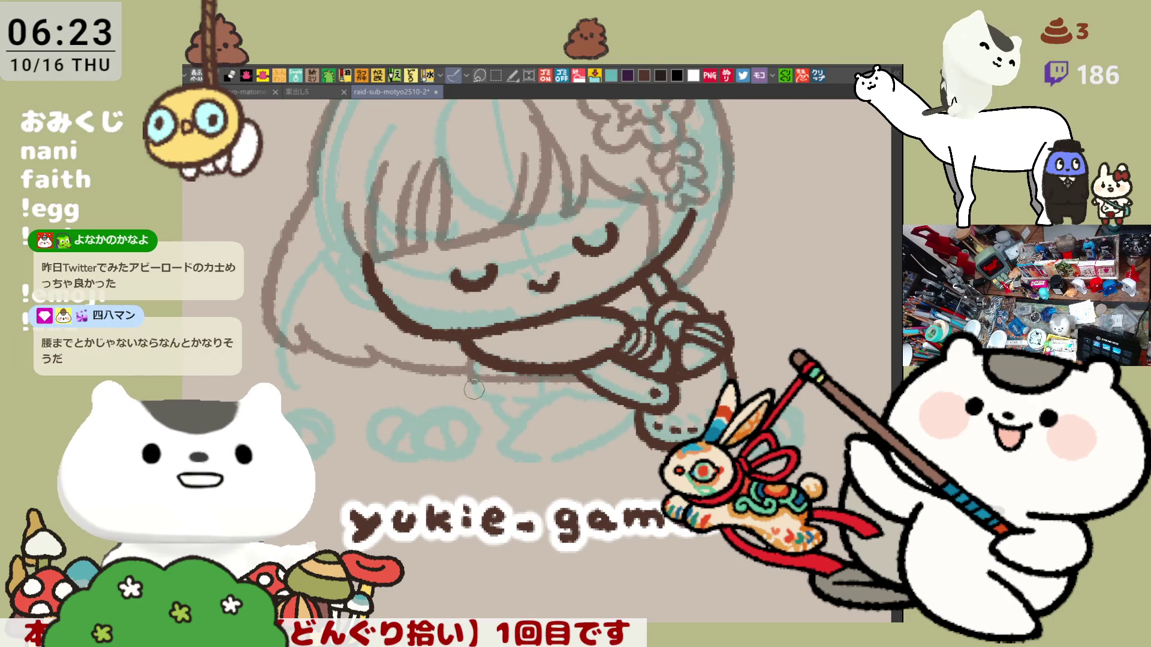
pyautogui.moveTo(470, 372)
pyautogui.mouseDown()
pyautogui.moveTo(498, 414)
pyautogui.moveTo(529, 408)
pyautogui.mouseUp()
pyautogui.hotkey('ctrl', 'z')
pyautogui.hotkey('ctrl', 'z')
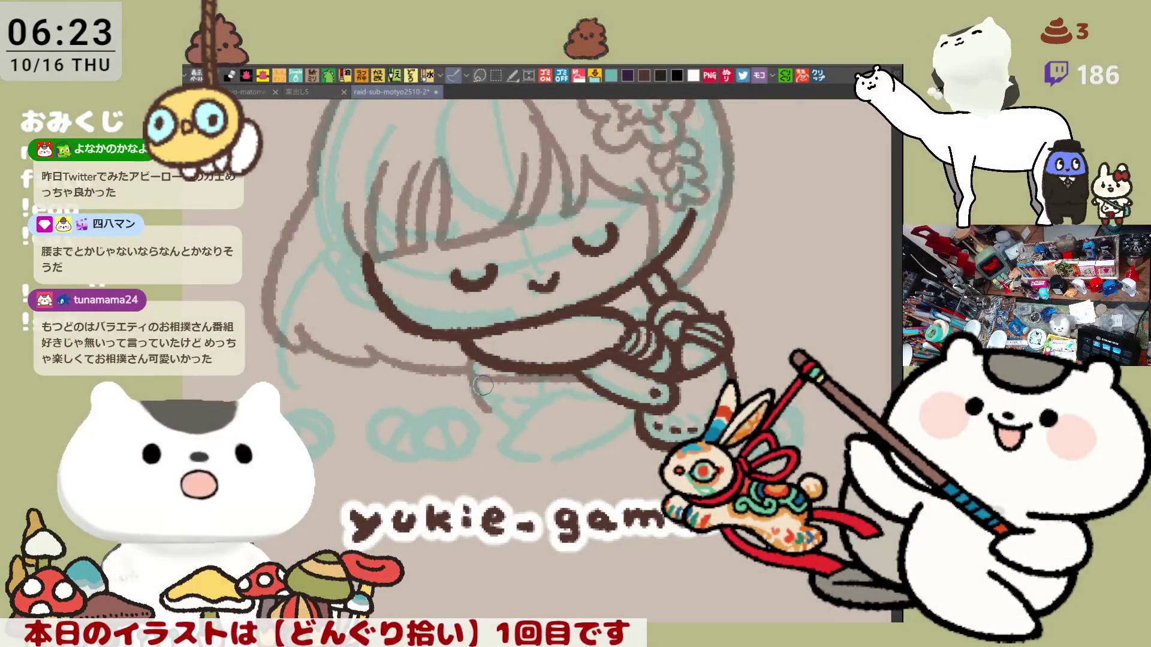
pyautogui.hotkey('ctrl', 'z')
pyautogui.moveTo(471, 372)
pyautogui.mouseDown()
pyautogui.moveTo(482, 423)
pyautogui.moveTo(522, 419)
pyautogui.mouseUp()
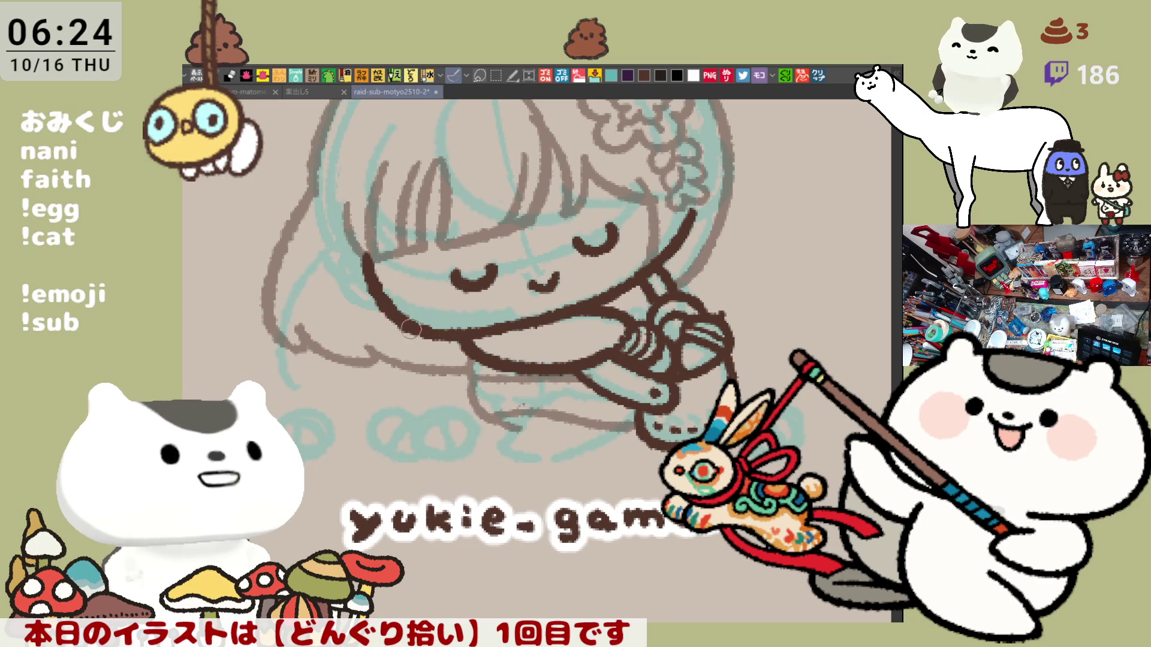
pyautogui.scroll(1, 544, 396)
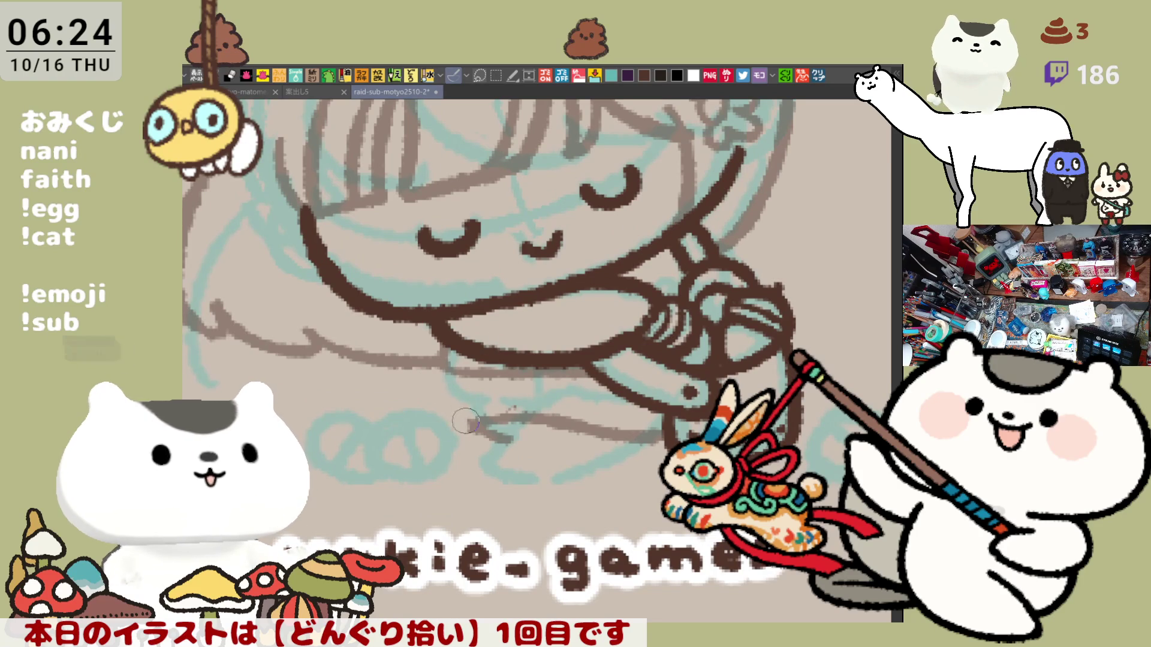
# - Add short brown strokes along the bottom outline of the lower body and save the sketch
pyautogui.moveTo(448, 374)
pyautogui.mouseDown()
pyautogui.moveTo(474, 423)
pyautogui.moveTo(502, 427)
pyautogui.moveTo(451, 431)
pyautogui.moveTo(431, 395)
pyautogui.moveTo(458, 416)
pyautogui.moveTo(436, 419)
pyautogui.moveTo(489, 422)
pyautogui.moveTo(435, 414)
pyautogui.moveTo(497, 408)
pyautogui.moveTo(635, 440)
pyautogui.mouseUp()
pyautogui.hotkey('ctrl', 'z')
pyautogui.hotkey('ctrl', 'z')
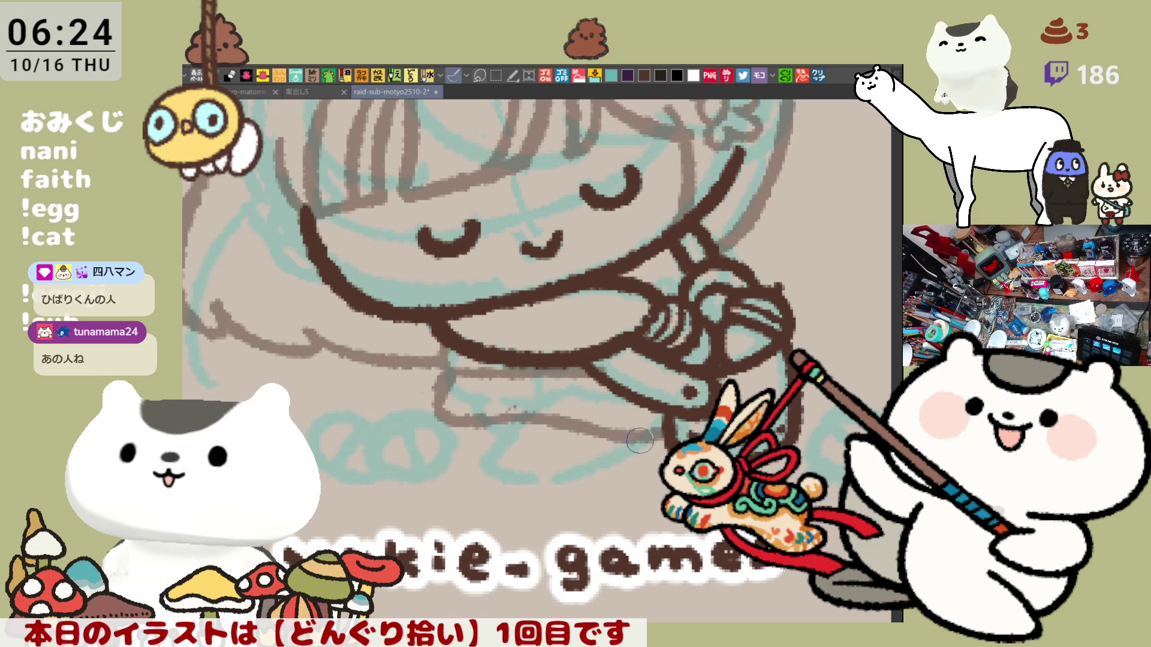
pyautogui.moveTo(476, 420); pyautogui.dragTo(507, 435)
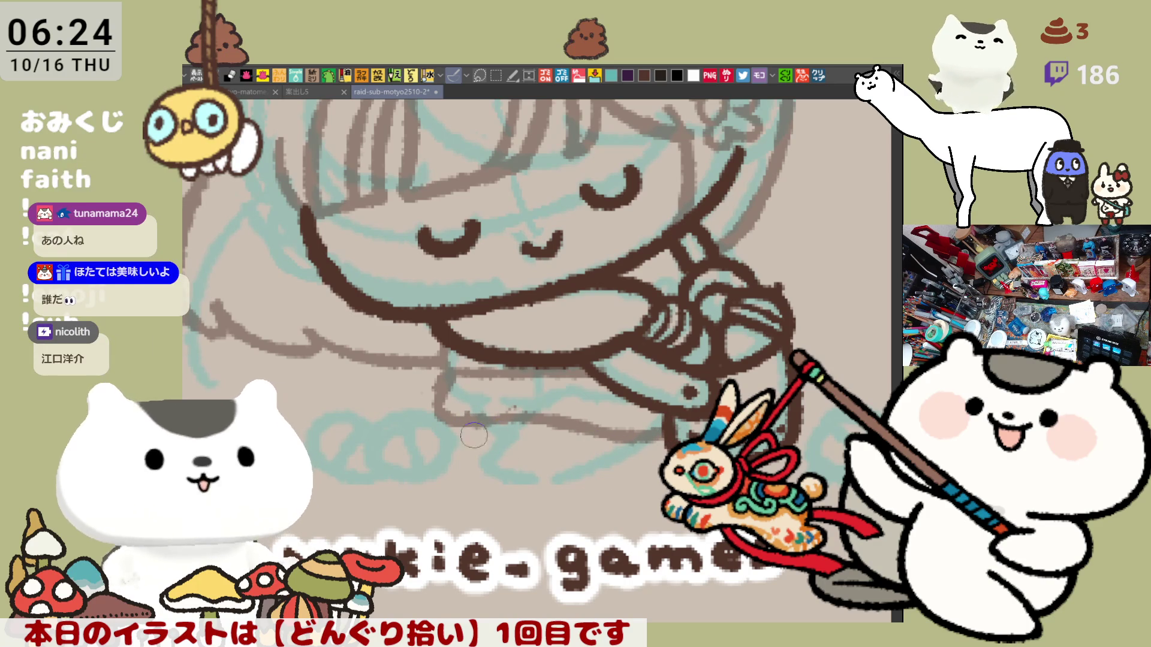
pyautogui.moveTo(529, 431)
pyautogui.mouseDown()
pyautogui.moveTo(493, 460)
pyautogui.moveTo(542, 484)
pyautogui.moveTo(598, 483)
pyautogui.moveTo(587, 486)
pyautogui.mouseUp()
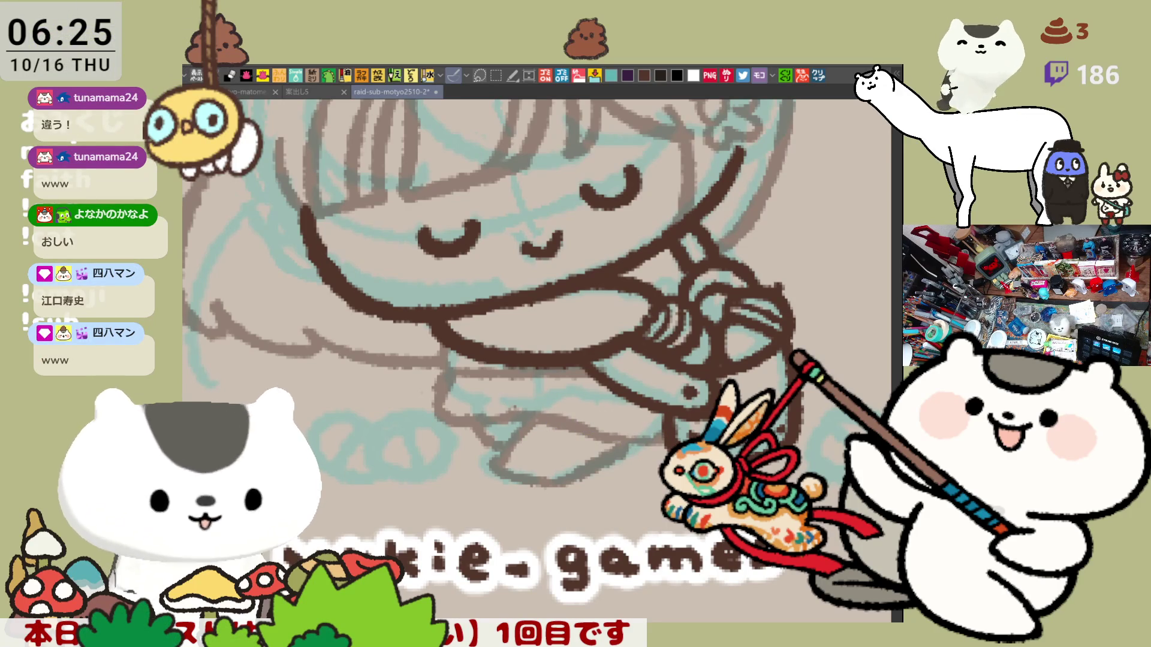
pyautogui.hotkey('ctrl', 's')
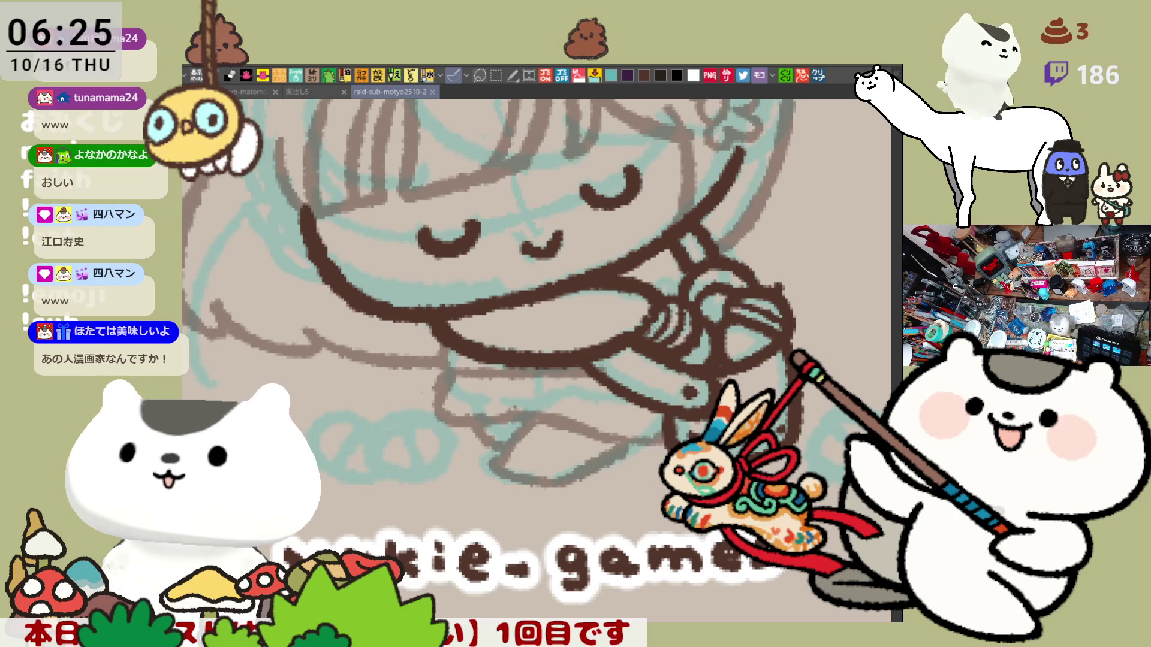